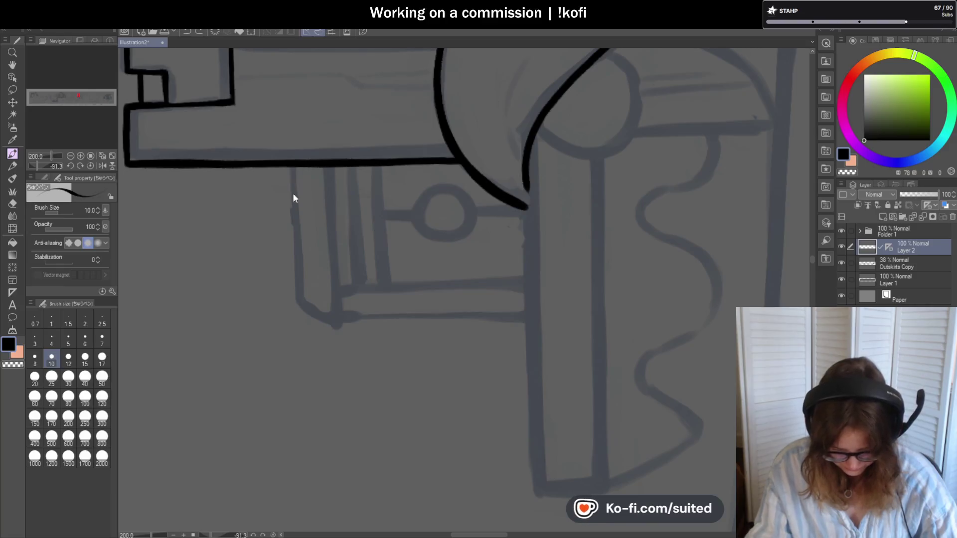
Ink a vertical edge of the hanging box and the slanted edge of the booth roof from its corner.
drag(294, 187, 297, 293)
scroll(132, 180, down, 2)
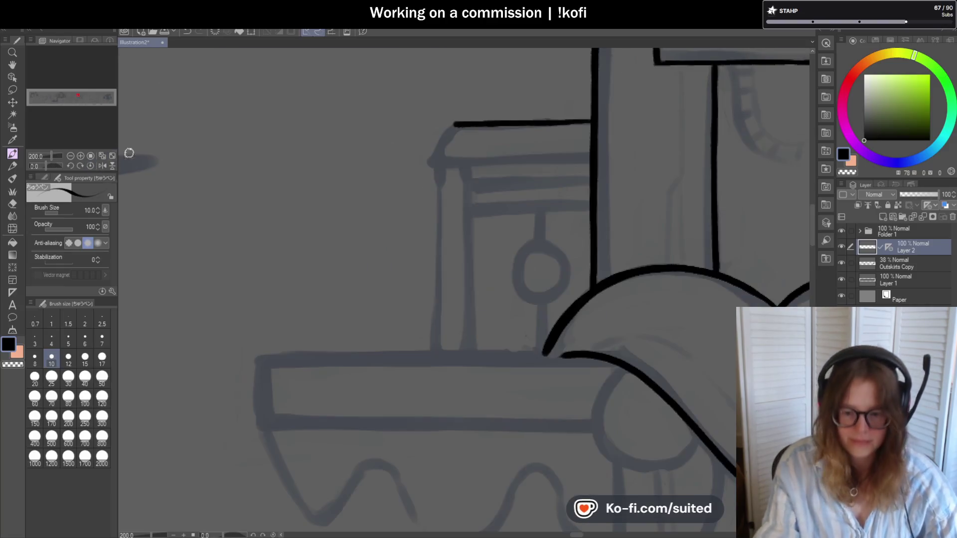
scroll(438, 208, down, 1)
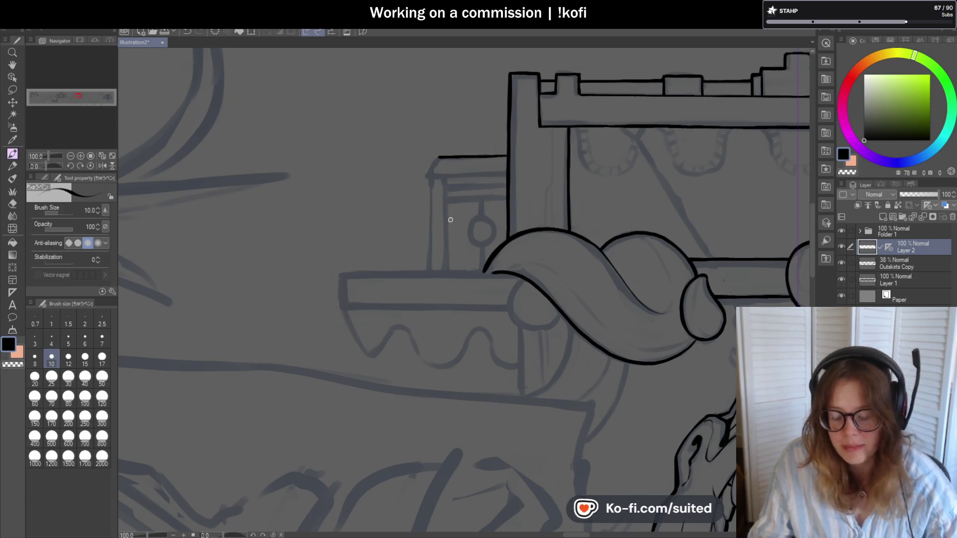
scroll(449, 187, up, 2)
scroll(438, 156, up, 2)
drag(448, 138, 400, 209)
key(ctrl+z)
drag(453, 138, 404, 209)
scroll(384, 185, down, 3)
scroll(438, 192, down, 1)
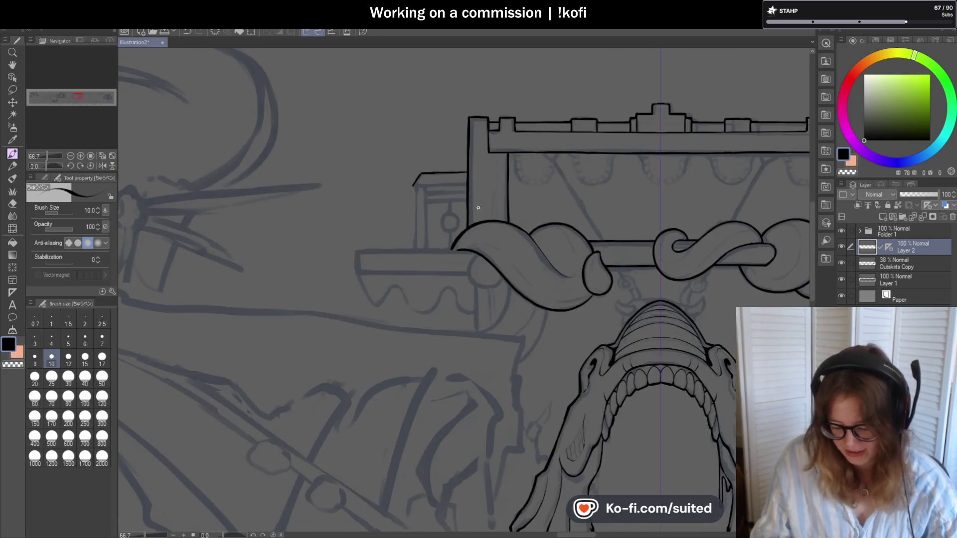
scroll(485, 188, up, 2)
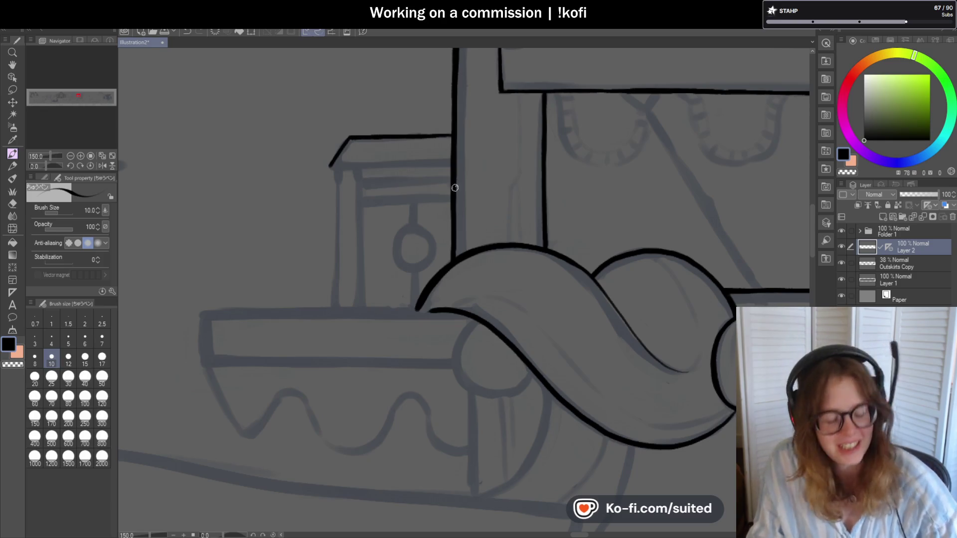
With the canvas rotated 90°, ink the box's inner edge down to the diagonal, then return upright.
drag(455, 188, 399, 106)
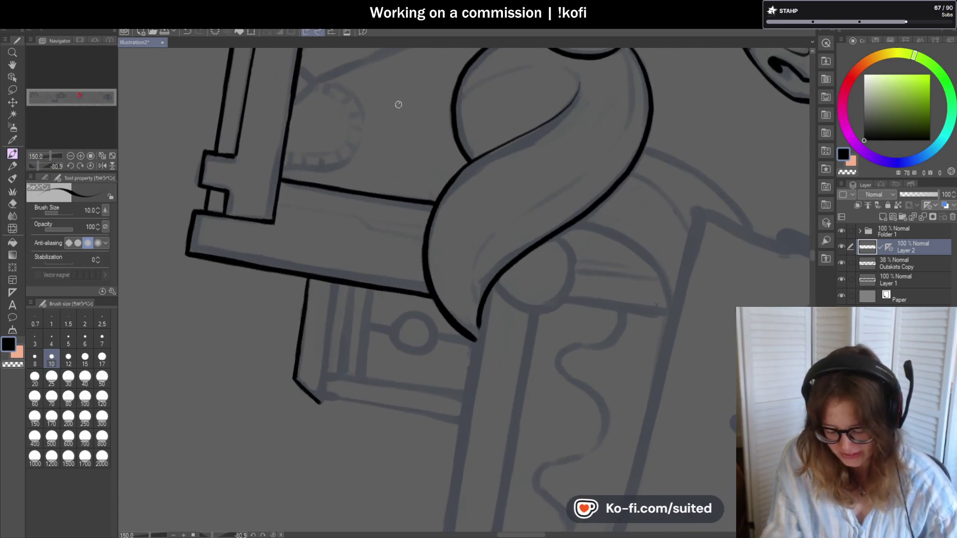
click(82, 157)
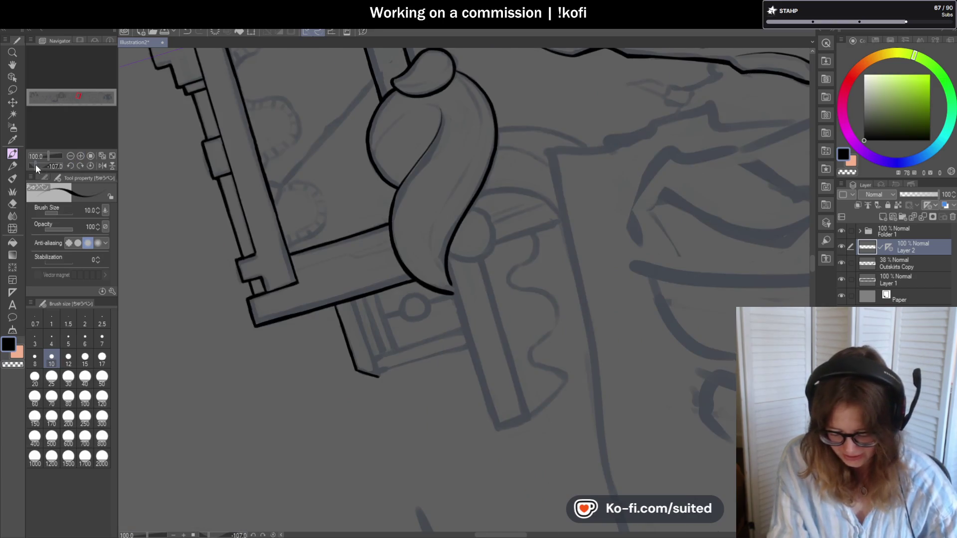
drag(36, 164, 52, 171)
click(78, 165)
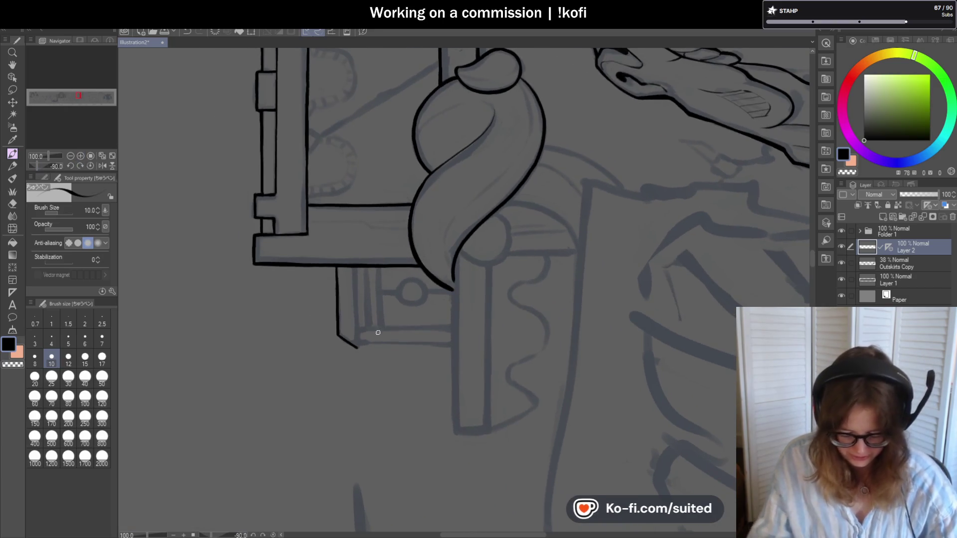
scroll(355, 287, up, 3)
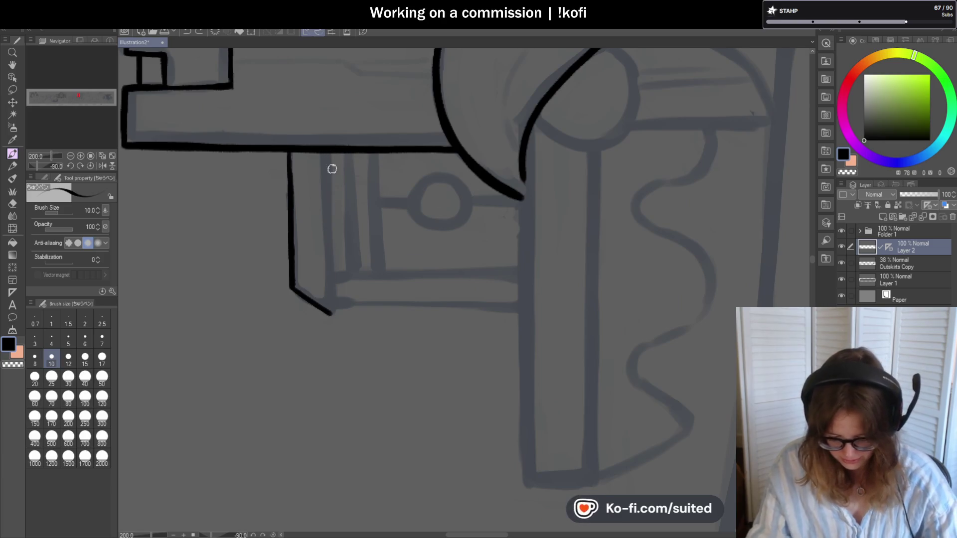
drag(331, 199, 329, 314)
key(ctrl+z)
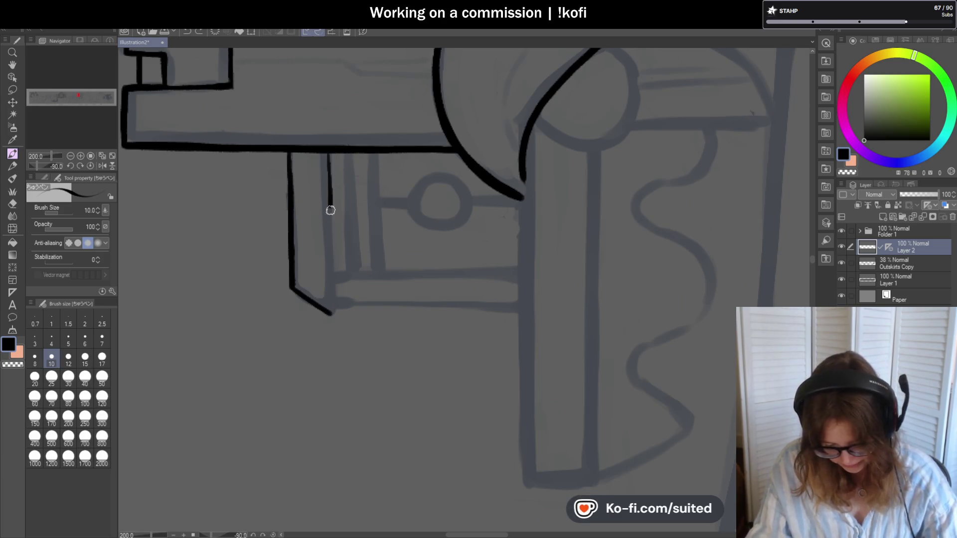
drag(330, 210, 332, 313)
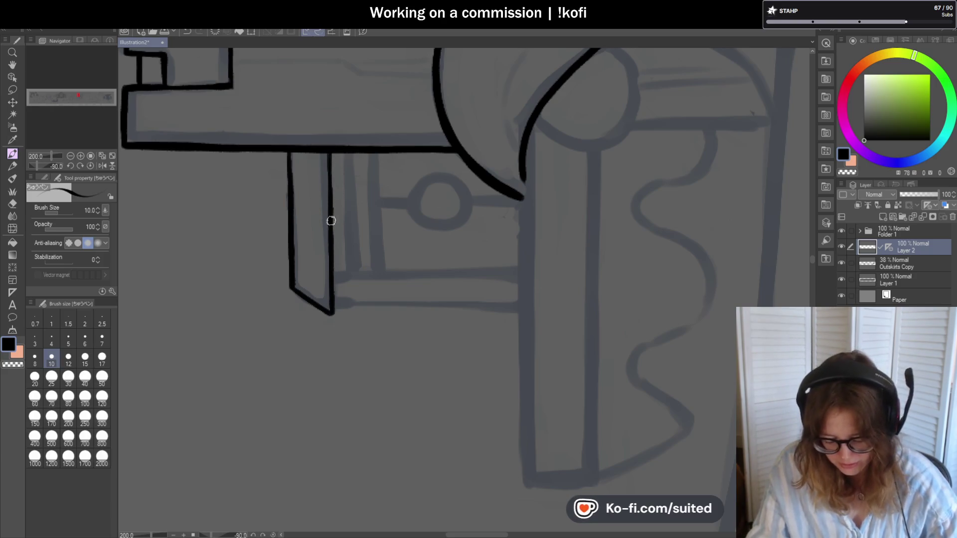
click(112, 166)
scroll(190, 124, down, 2)
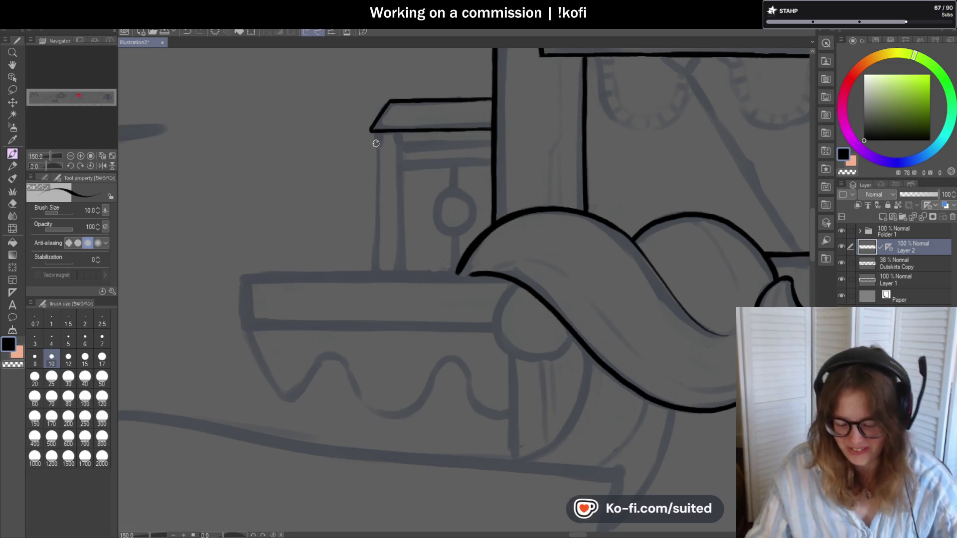
Undo the stray line, ink the booth's left front post and the top crossbar to the right post.
key(ctrl+z)
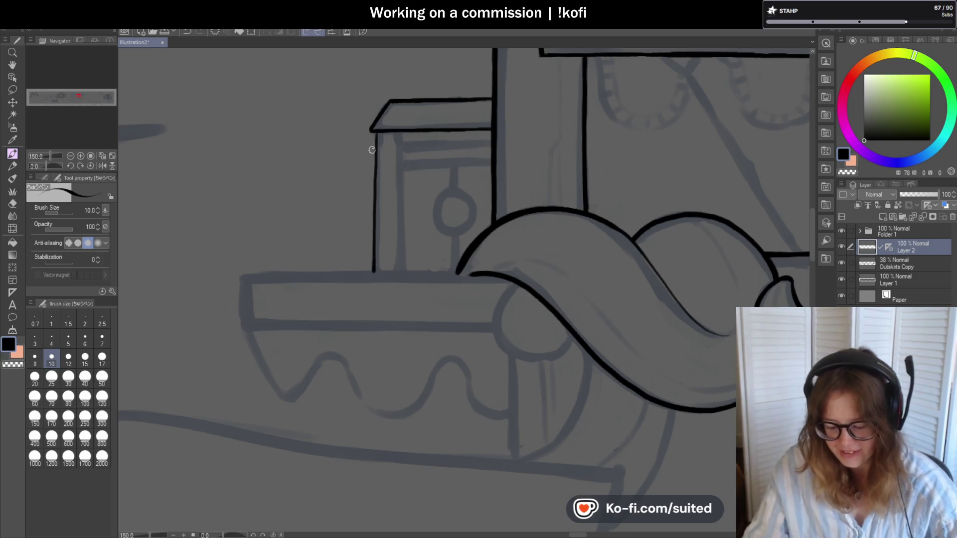
drag(399, 170, 400, 225)
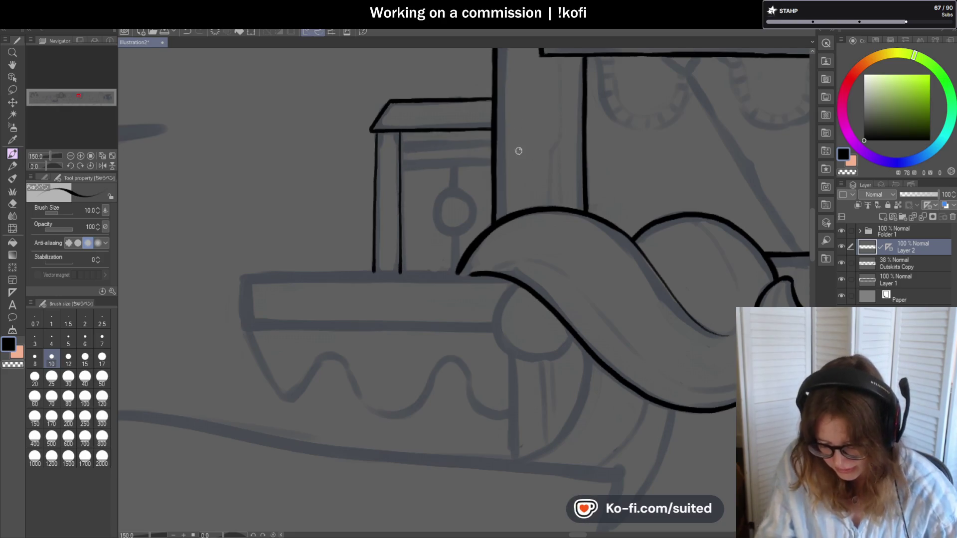
scroll(412, 148, up, 3)
drag(394, 145, 615, 142)
key(ctrl+z)
drag(389, 142, 624, 141)
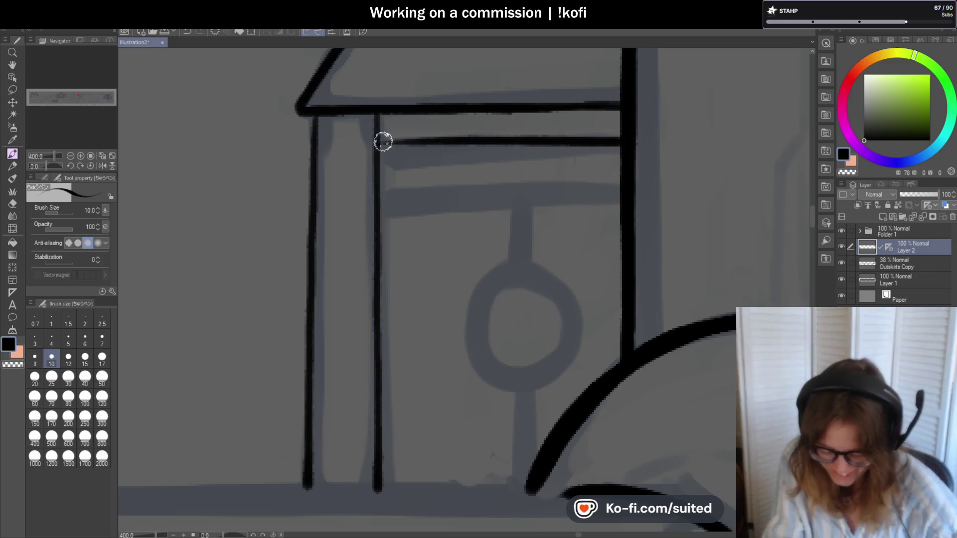
scroll(503, 135, down, 3)
scroll(536, 188, up, 3)
Ink the lower crossbar across the full width and the rod hanging below the top bar.
drag(357, 172, 479, 171)
key(ctrl+z)
mouse_move(357, 169)
mouse_down()
mouse_move(588, 167)
mouse_move(446, 169)
mouse_up()
scroll(498, 258, down, 3)
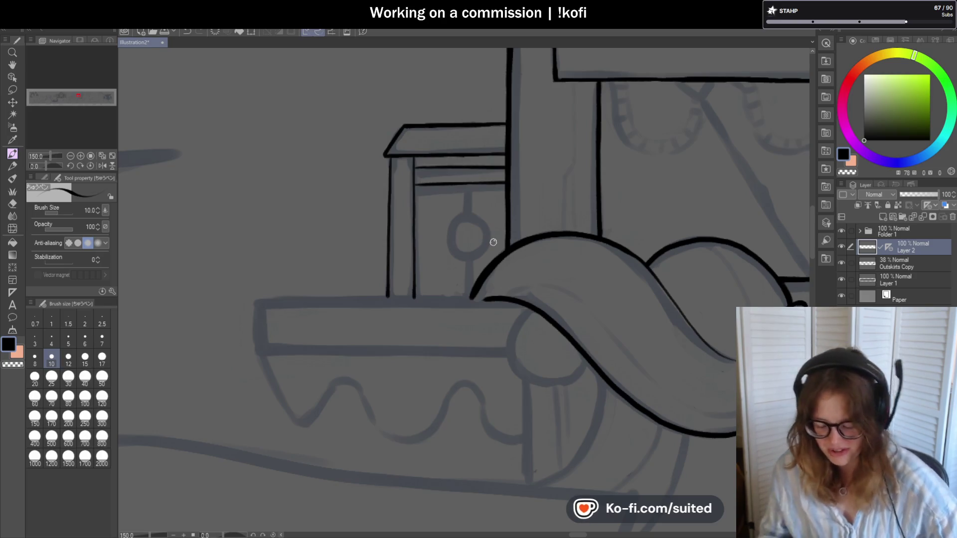
scroll(471, 200, up, 1)
scroll(466, 197, up, 2)
drag(463, 174, 464, 254)
scroll(464, 249, down, 3)
scroll(464, 250, up, 3)
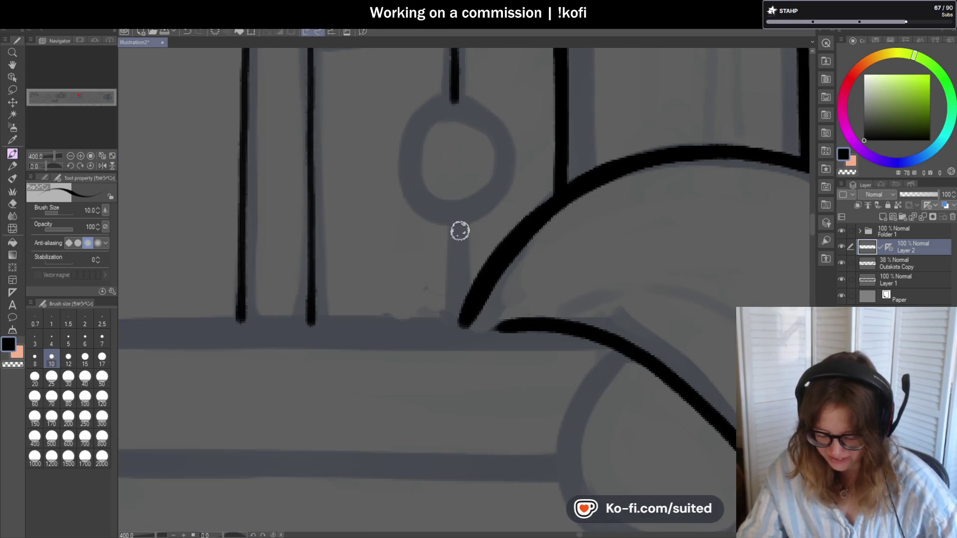
scroll(467, 197, down, 4)
scroll(309, 225, down, 2)
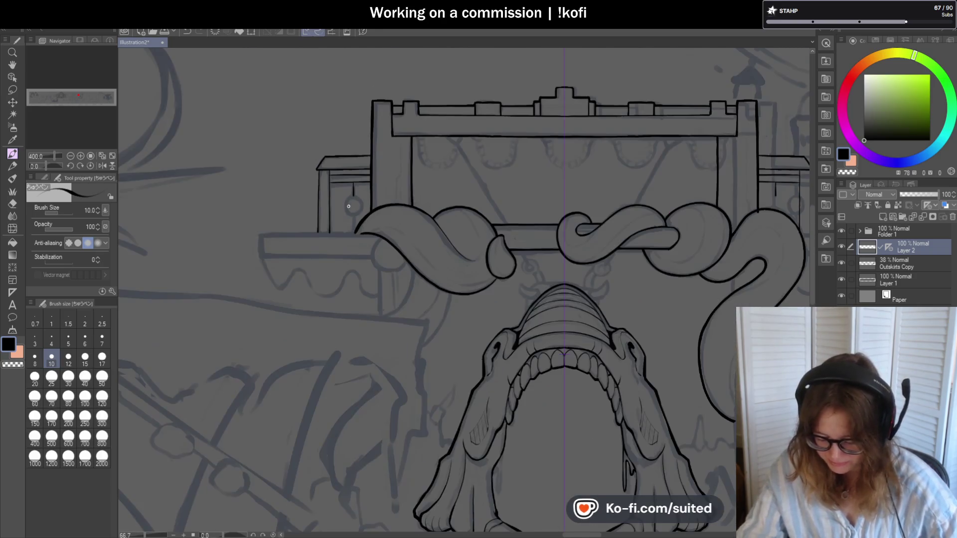
scroll(381, 223, up, 3)
scroll(358, 198, up, 3)
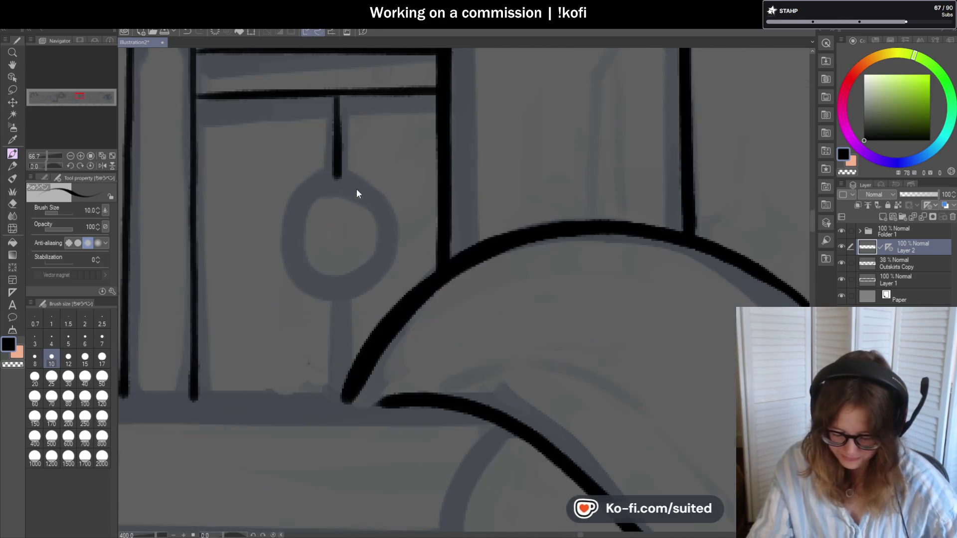
Try the ring outline, then thicken the rod above the ring and the ring's top join.
mouse_move(359, 188)
mouse_down()
mouse_move(355, 272)
mouse_move(333, 180)
mouse_move(313, 185)
mouse_move(358, 181)
mouse_move(337, 278)
mouse_move(338, 182)
mouse_move(314, 274)
mouse_move(371, 193)
mouse_move(329, 177)
mouse_up()
key(ctrl+z)
key(ctrl+z)
key(ctrl+z)
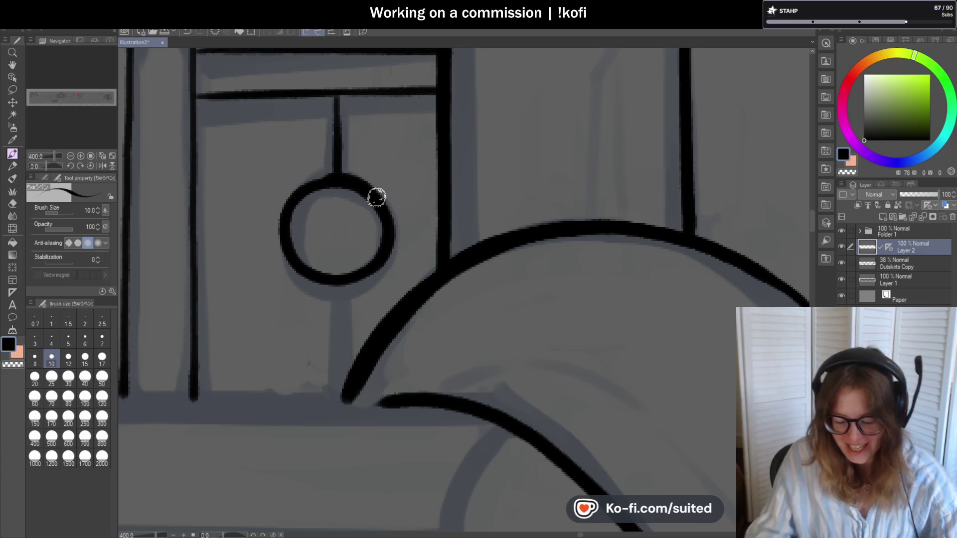
drag(332, 139, 334, 186)
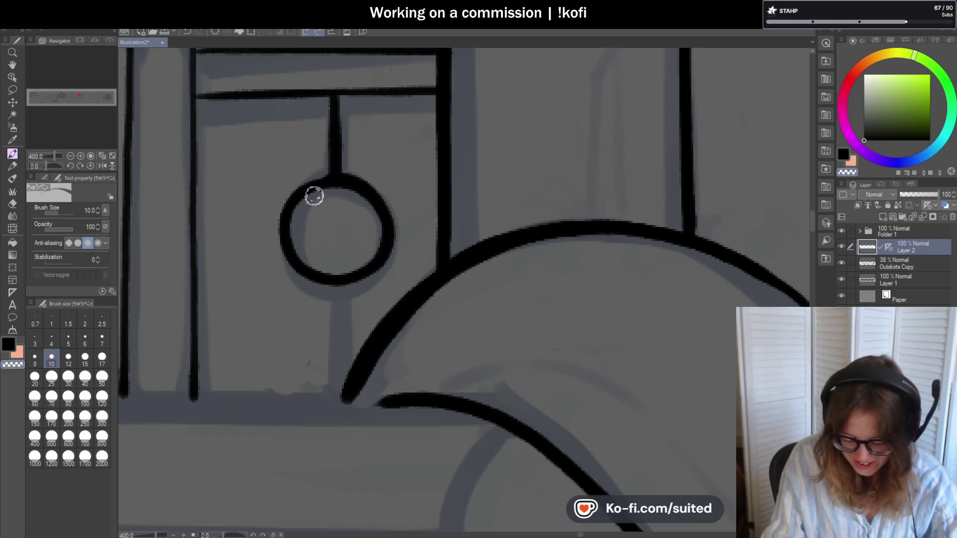
drag(314, 177, 360, 178)
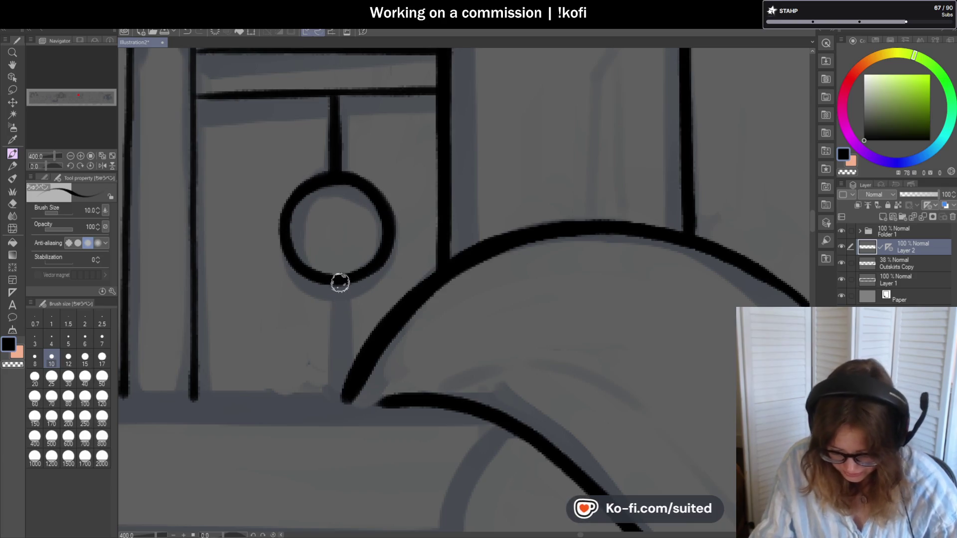
Ink the line from the ring down to the tentacle and zoom out to view the whole drawing.
drag(337, 282, 340, 370)
key(ctrl+minus)
key(ctrl+minus)
key(ctrl+minus)
key(ctrl+minus)
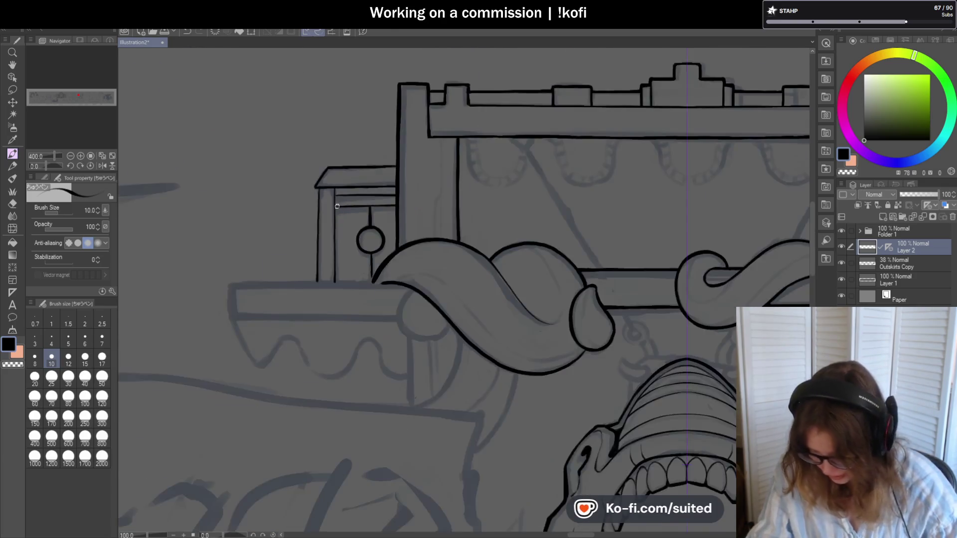
key(ctrl+minus)
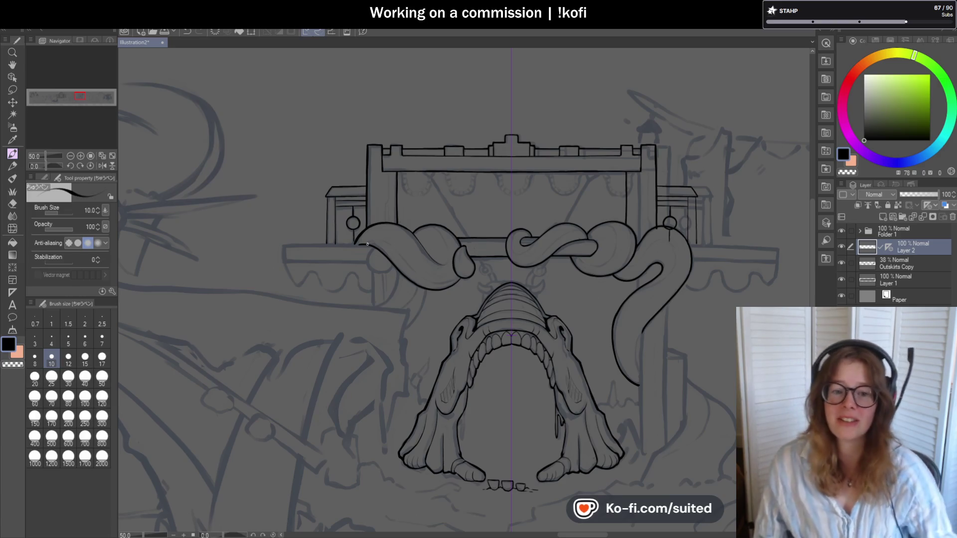
With the canvas rotated, ink a short stroke below the bolt and extend the left post line to the bottom edge.
drag(34, 164, 38, 163)
scroll(398, 315, up, 3)
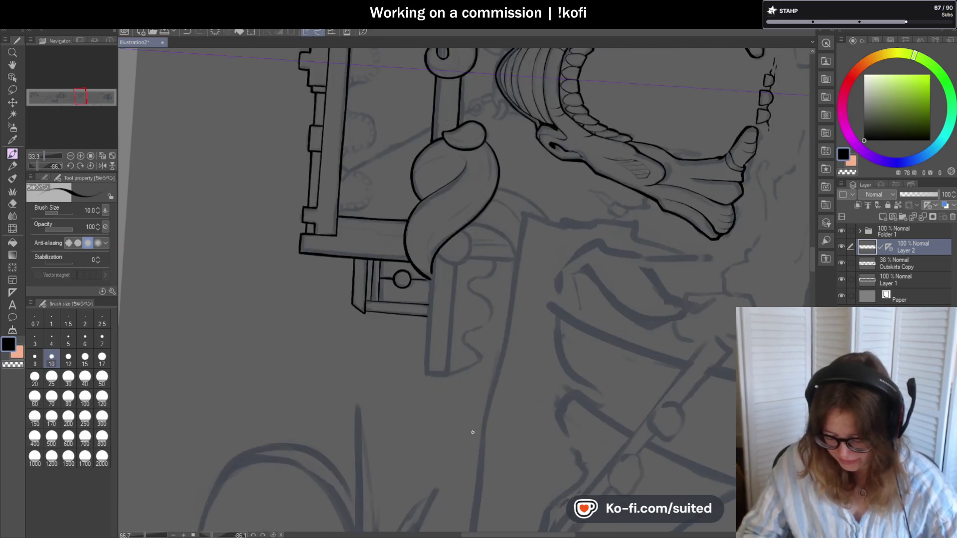
drag(413, 195, 406, 292)
key(ctrl+z)
drag(412, 179, 411, 206)
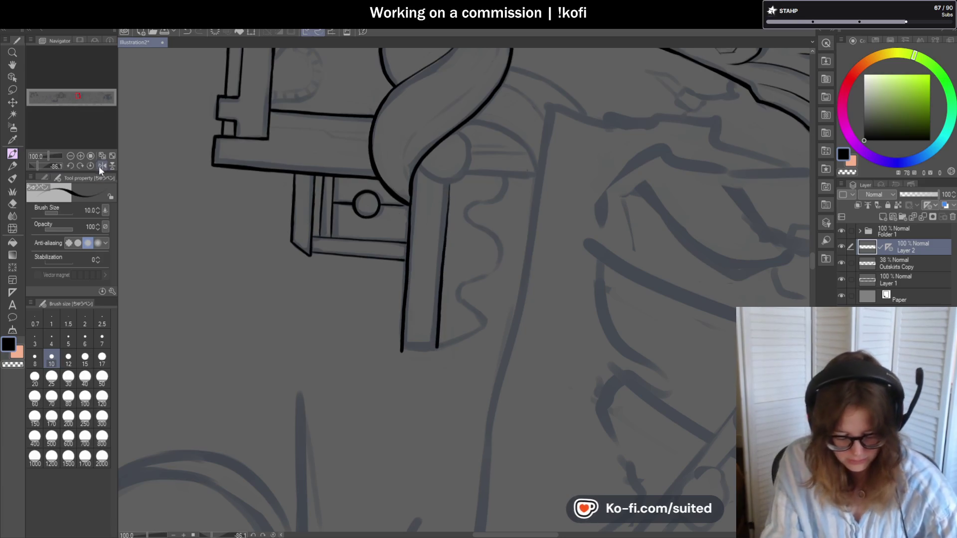
scroll(355, 184, up, 2)
drag(356, 212, 356, 228)
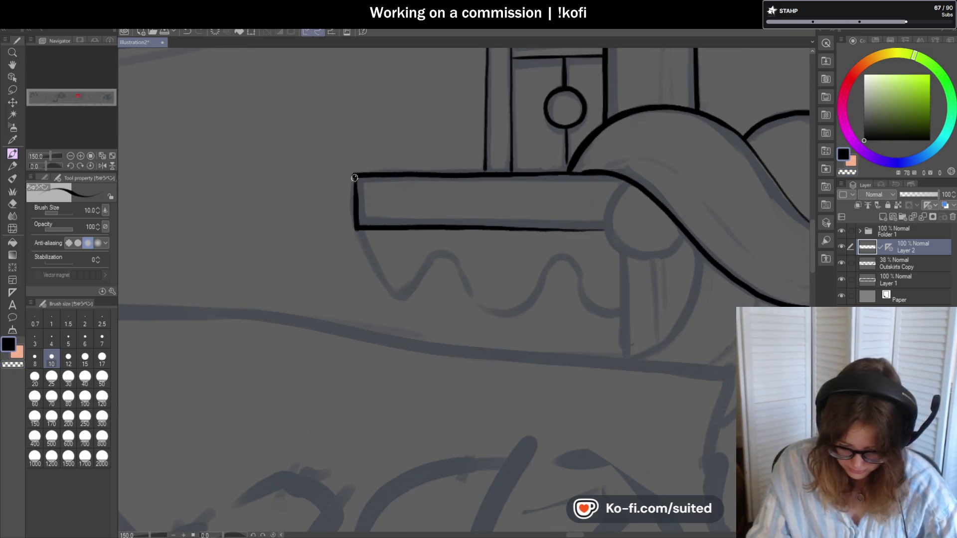
scroll(355, 206, down, 2)
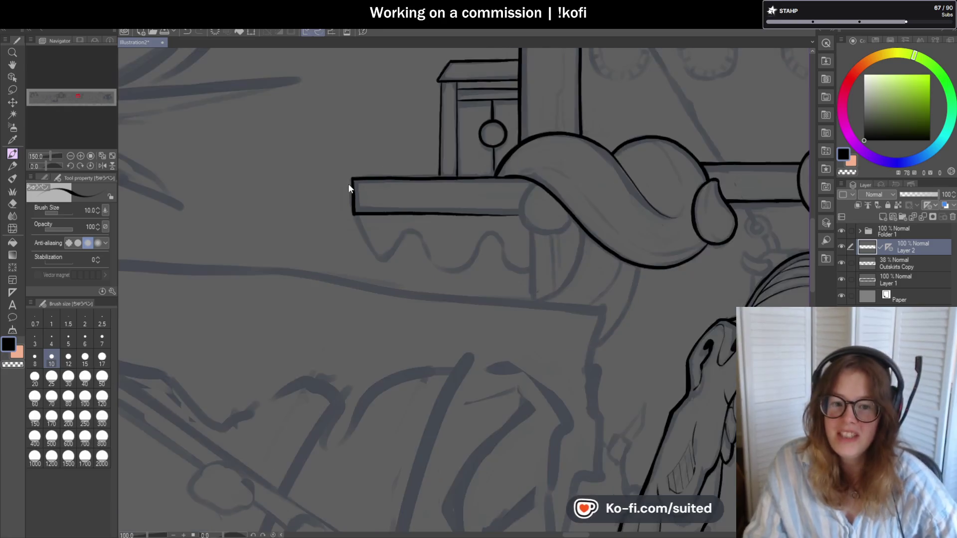
scroll(346, 188, down, 2)
scroll(345, 188, down, 2)
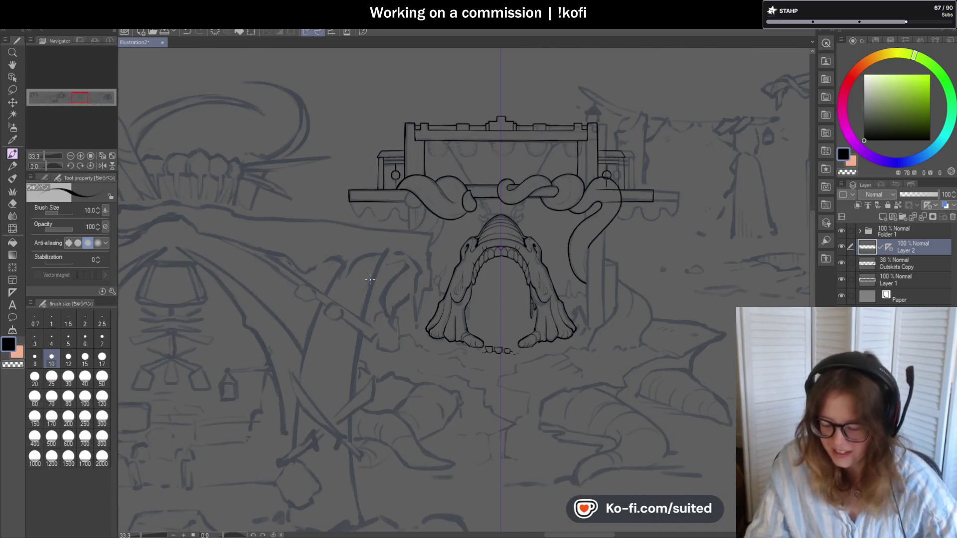
scroll(393, 229, up, 1)
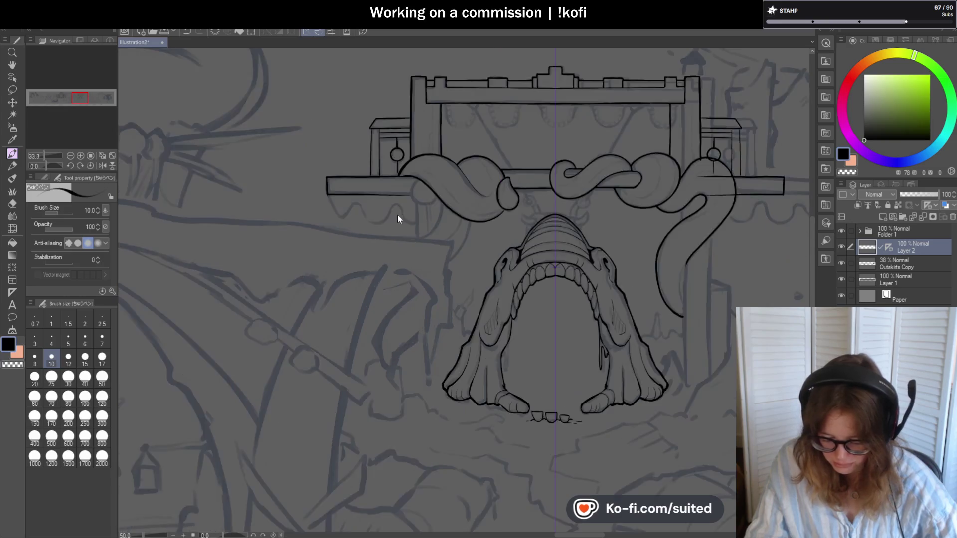
scroll(398, 214, up, 1)
scroll(350, 185, down, 1)
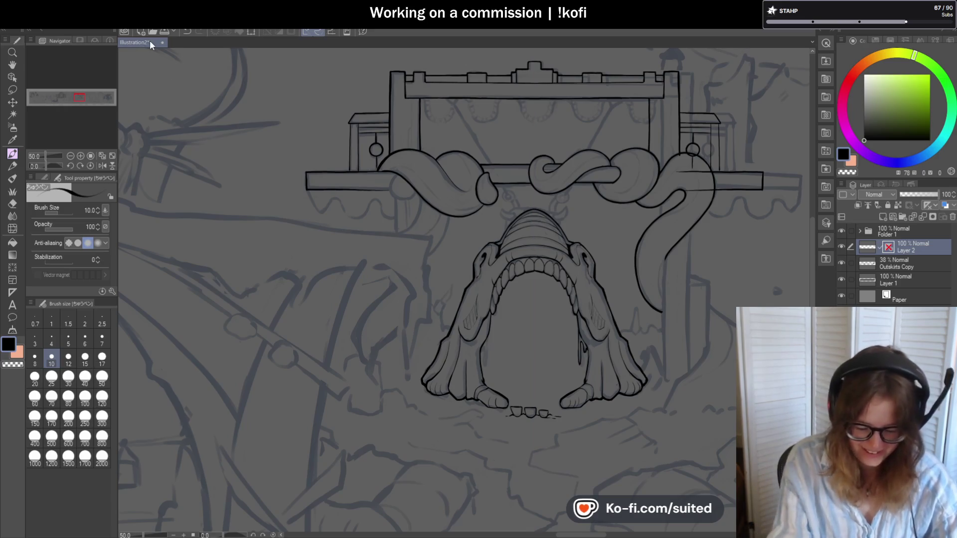
scroll(678, 138, up, 2)
scroll(629, 140, up, 2)
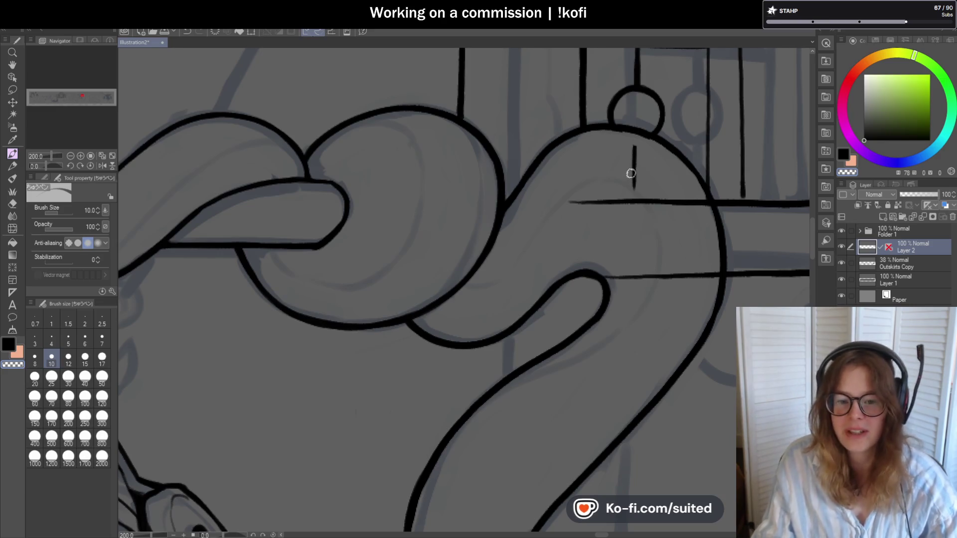
Undo the stray lines inside the tentacle, thicken the post line to the beam and ink a curved tentacle outline.
key(ctrl+z)
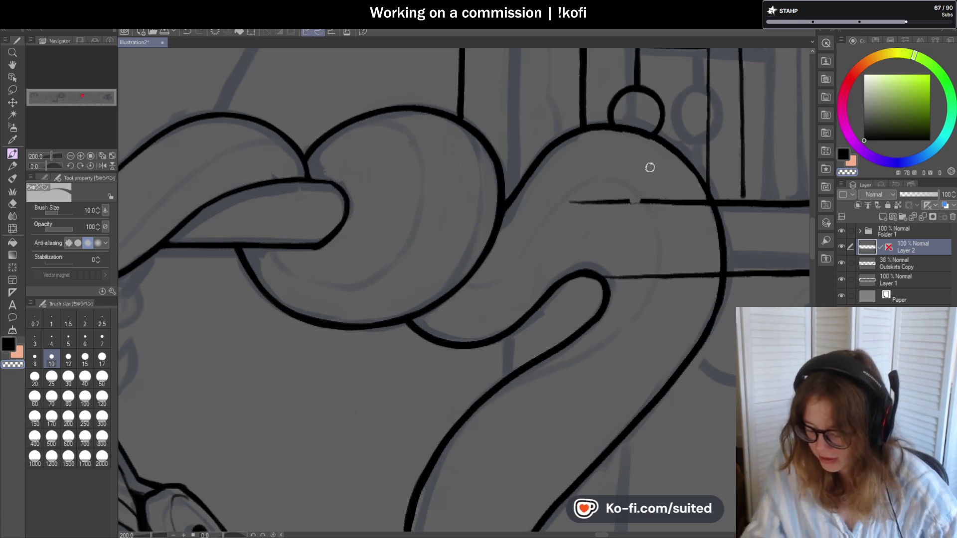
key(ctrl+z)
key(ctrl+z)
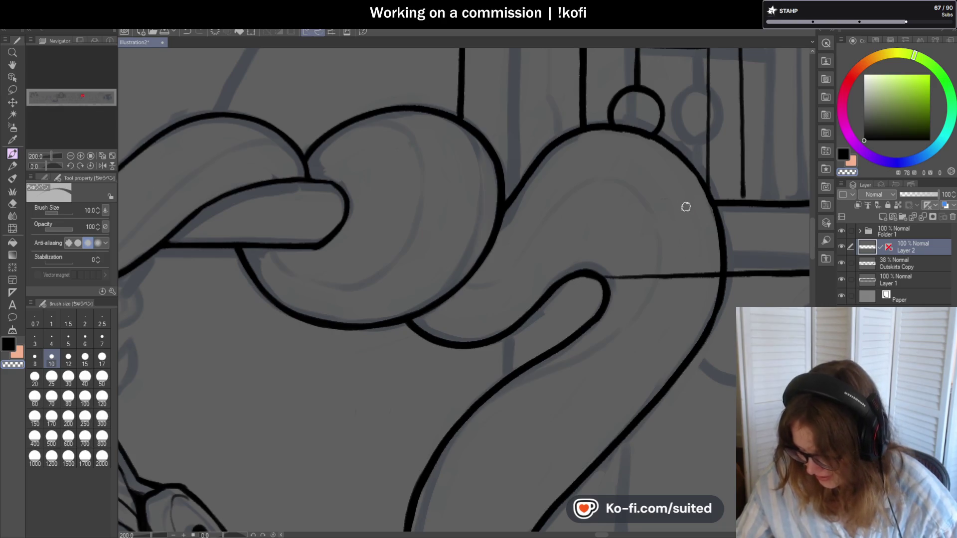
key(ctrl+z)
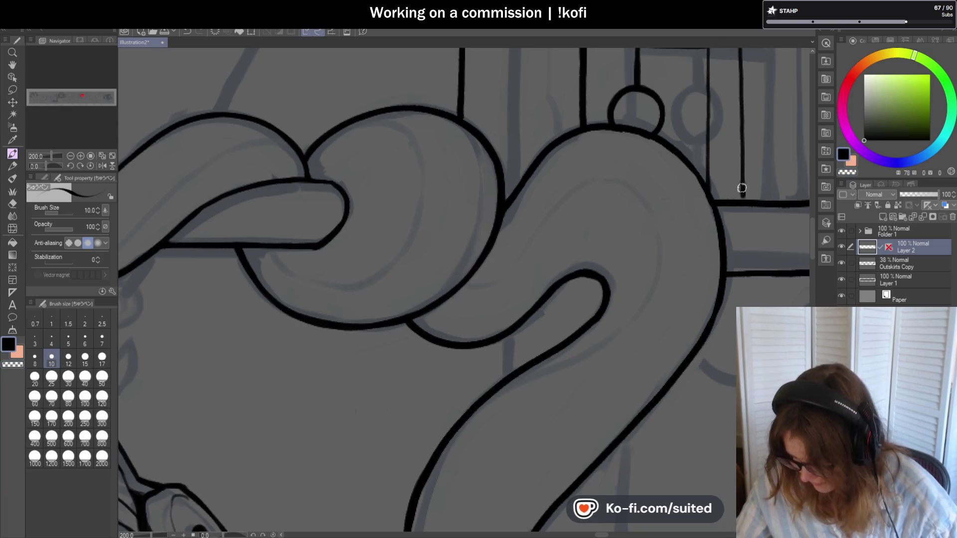
drag(743, 194, 742, 202)
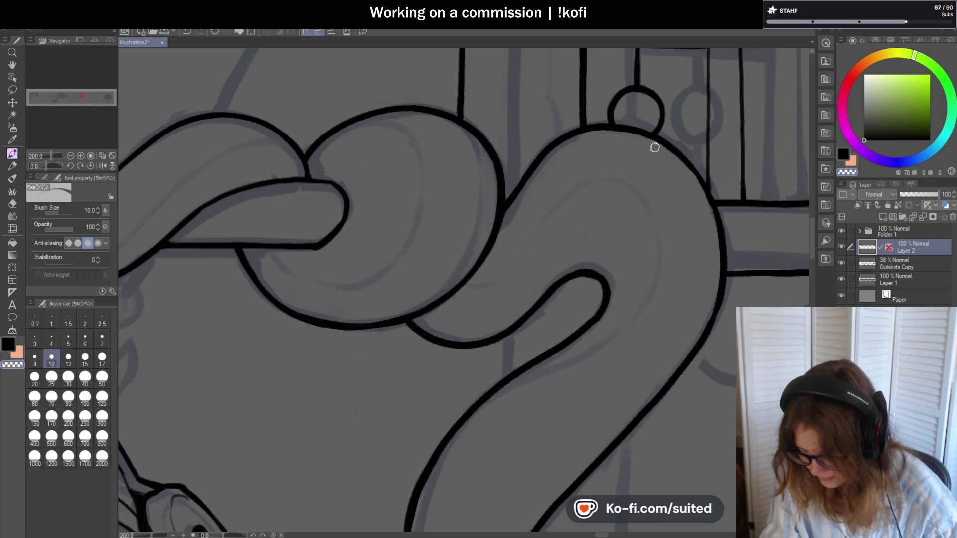
scroll(636, 162, down, 2)
scroll(701, 214, down, 2)
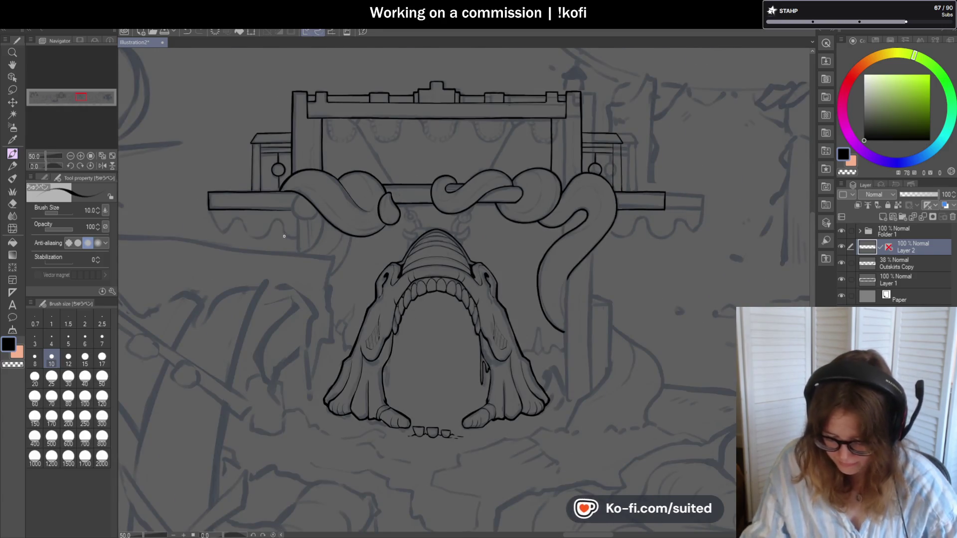
scroll(284, 236, up, 3)
scroll(283, 237, up, 2)
mouse_move(292, 159)
mouse_down()
mouse_move(246, 203)
mouse_move(250, 322)
mouse_up()
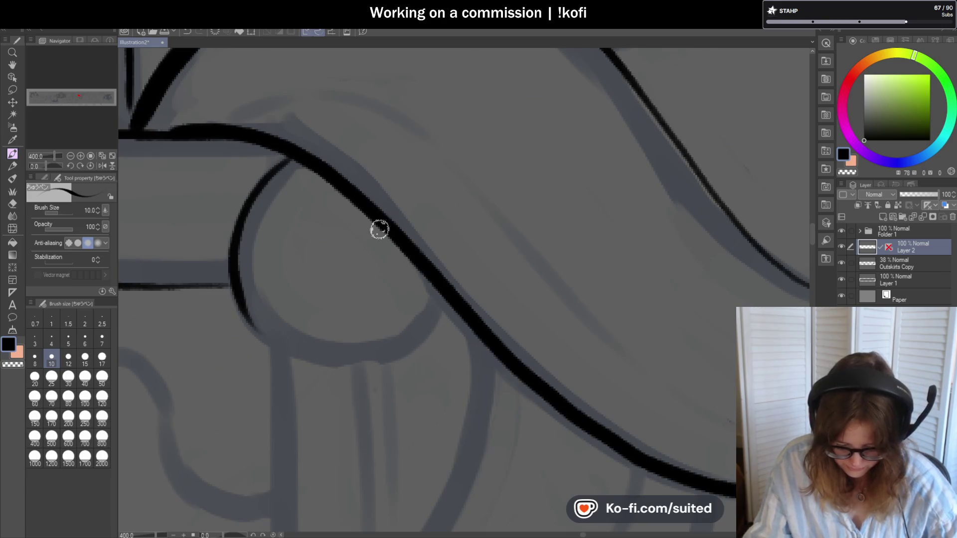
scroll(380, 229, down, 2)
scroll(407, 271, up, 2)
Redraw the lower tentacle curve thinner after undoing two attempts, then tilt the canvas.
mouse_move(280, 213)
mouse_down()
mouse_move(391, 246)
mouse_move(462, 178)
mouse_move(434, 224)
mouse_move(262, 143)
mouse_move(331, 231)
mouse_up()
key(ctrl+z)
key(ctrl+z)
key(ctrl+z)
mouse_move(261, 167)
mouse_down()
mouse_move(453, 217)
mouse_move(472, 184)
mouse_up()
key(ctrl+z)
scroll(352, 220, down, 3)
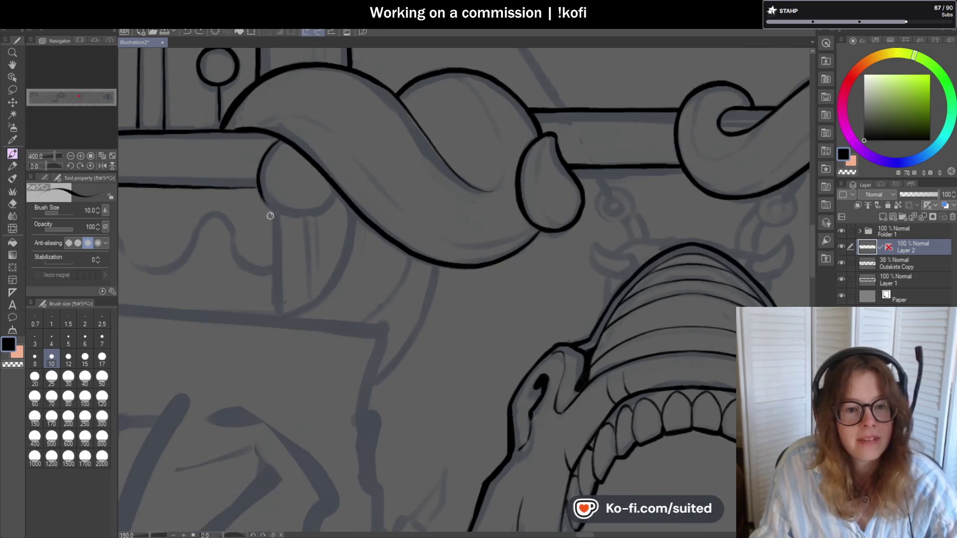
drag(45, 166, 54, 164)
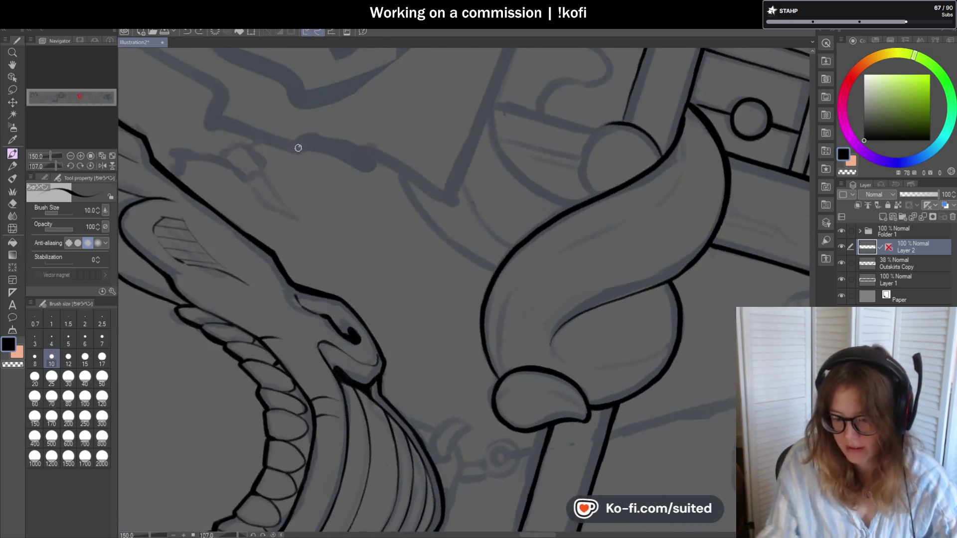
scroll(626, 194, up, 2)
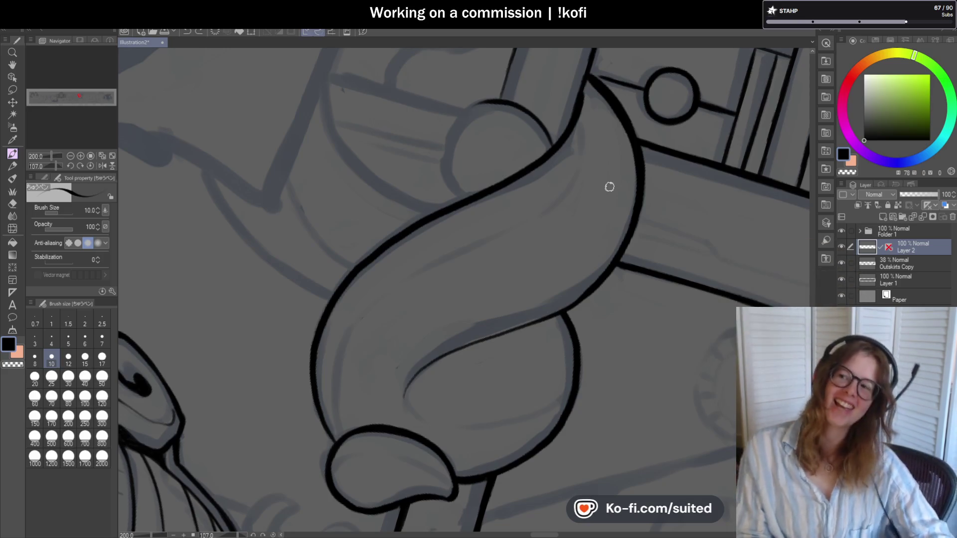
scroll(509, 90, up, 4)
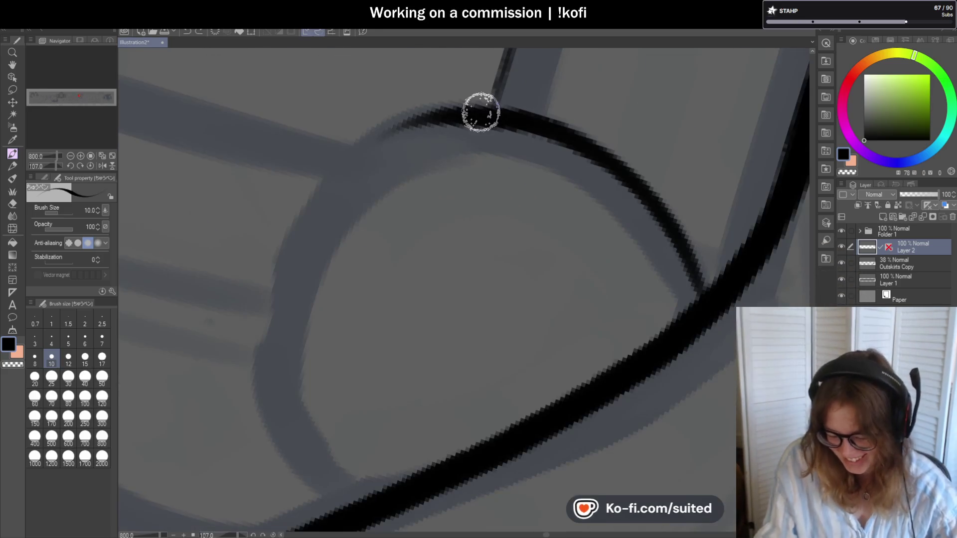
Trace the loop's left side in black down to the bottom line.
drag(480, 111, 321, 406)
key(ctrl+z)
mouse_move(449, 117)
mouse_down()
mouse_move(316, 187)
mouse_move(356, 495)
mouse_up()
scroll(559, 146, down, 4)
scroll(510, 155, up, 4)
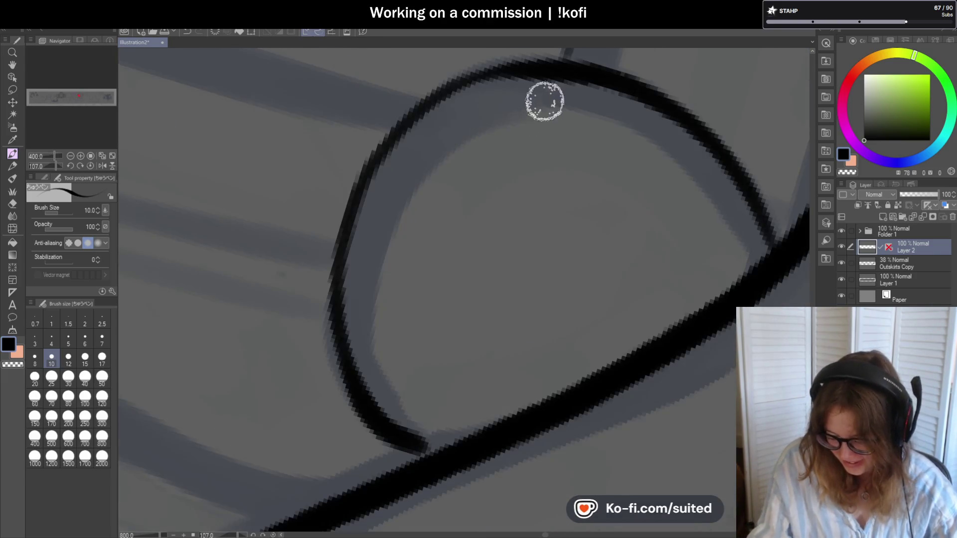
scroll(459, 117, down, 2)
mouse_move(501, 87)
mouse_down()
mouse_move(395, 188)
mouse_move(451, 289)
mouse_up()
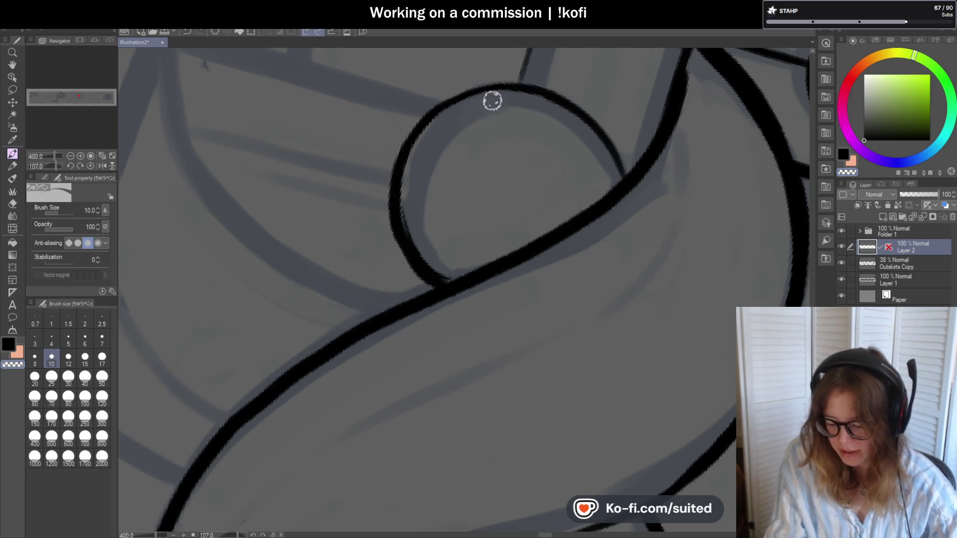
Thicken the loop's upper arcs, smooth its join with the long line, and reset rotation to upright.
mouse_move(485, 89)
mouse_down()
mouse_move(413, 144)
mouse_move(431, 258)
mouse_up()
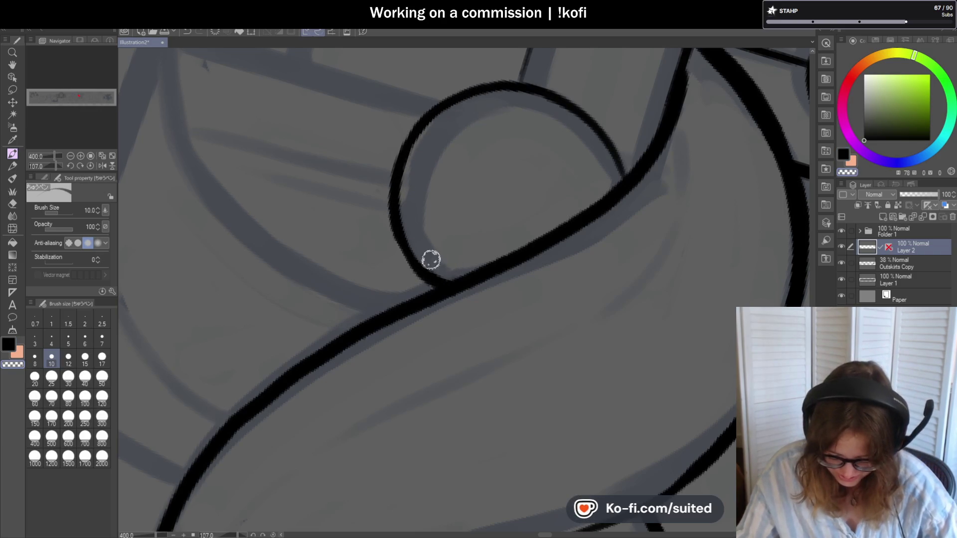
drag(393, 207, 435, 281)
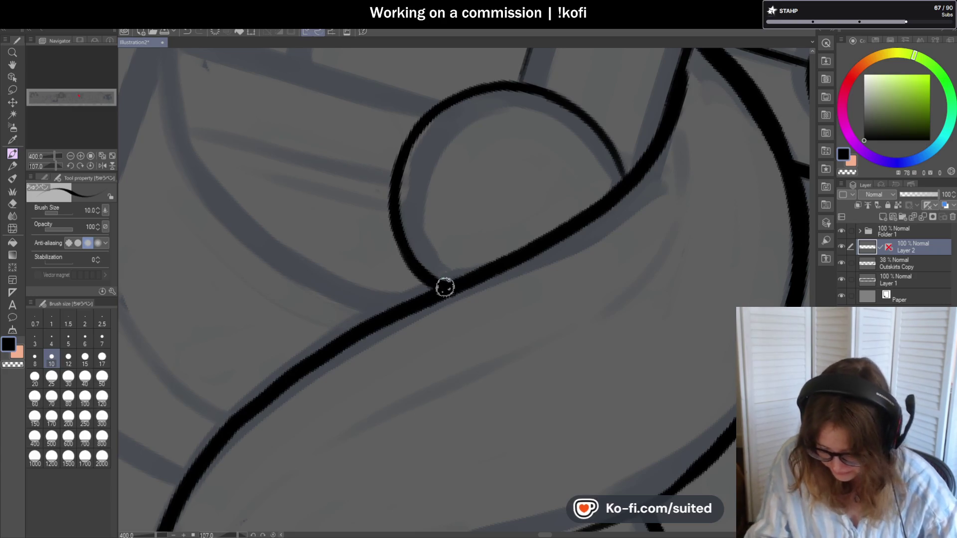
mouse_move(613, 154)
mouse_down()
mouse_move(544, 91)
mouse_move(471, 84)
mouse_up()
click(90, 165)
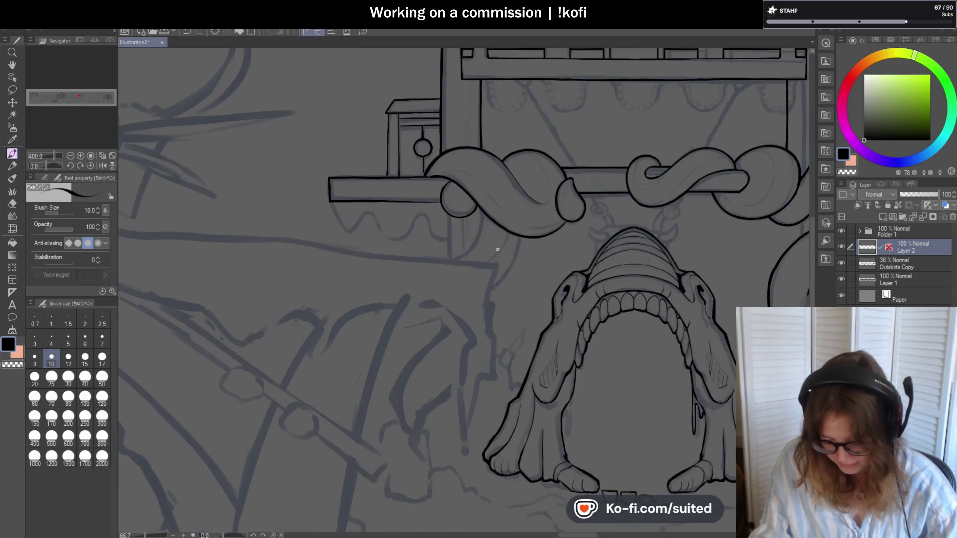
scroll(381, 145, up, 3)
After two undone trials, ink and firm the vertical line below the tentacle.
drag(379, 121, 376, 250)
key(ctrl+z)
drag(376, 114, 381, 252)
key(ctrl+z)
drag(380, 120, 379, 201)
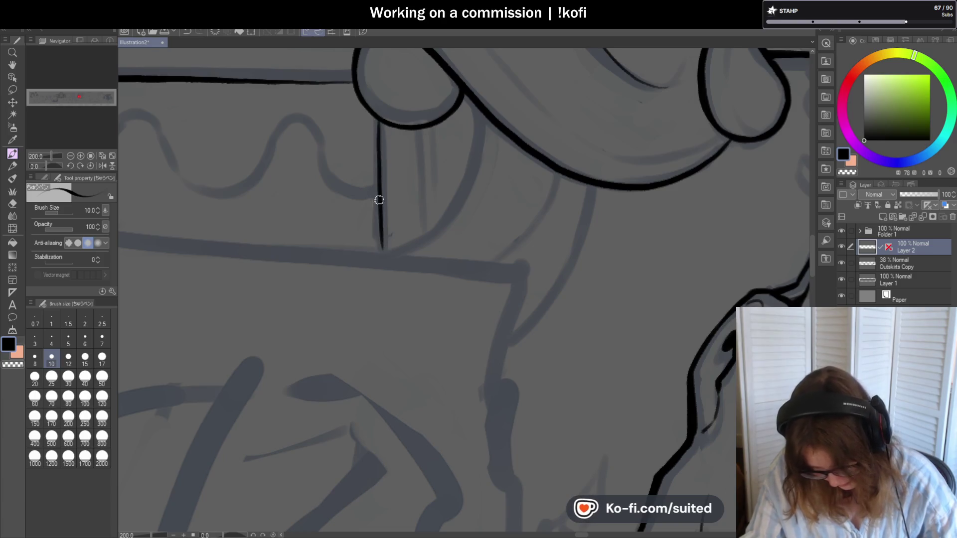
drag(380, 131, 383, 248)
scroll(411, 265, down, 2)
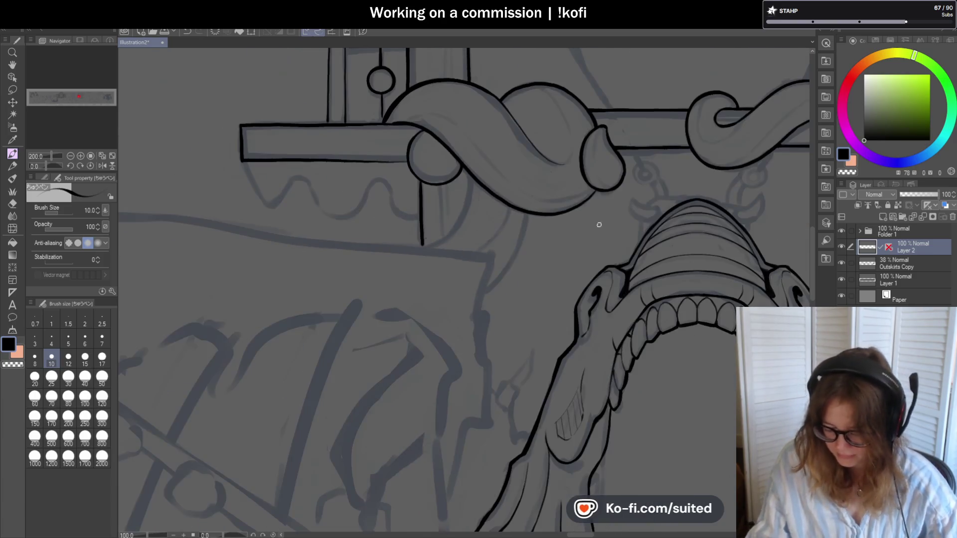
scroll(505, 245, up, 2)
Ink the hanging curve below the tentacle and a second long curve sweeping down-left.
drag(446, 113, 385, 260)
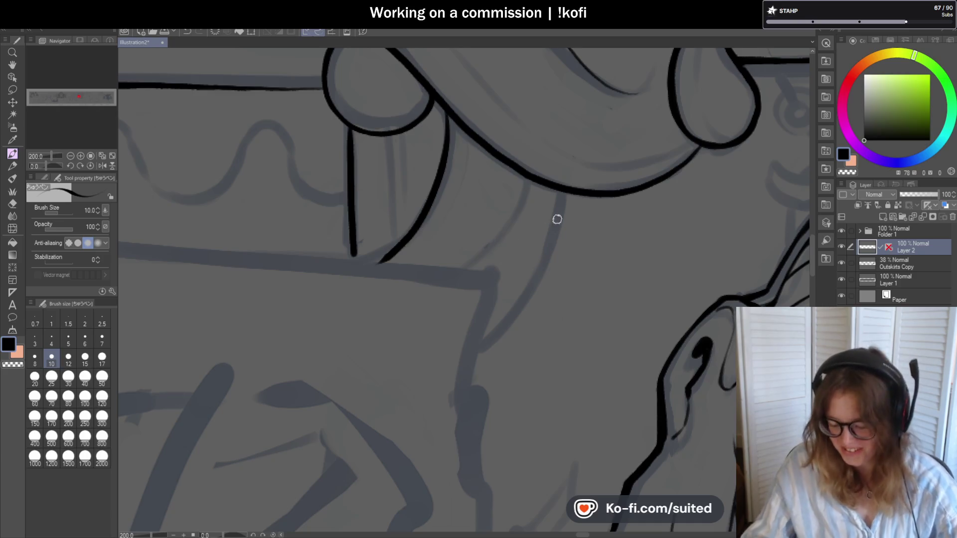
mouse_move(565, 192)
mouse_down()
mouse_move(498, 337)
mouse_move(447, 378)
mouse_up()
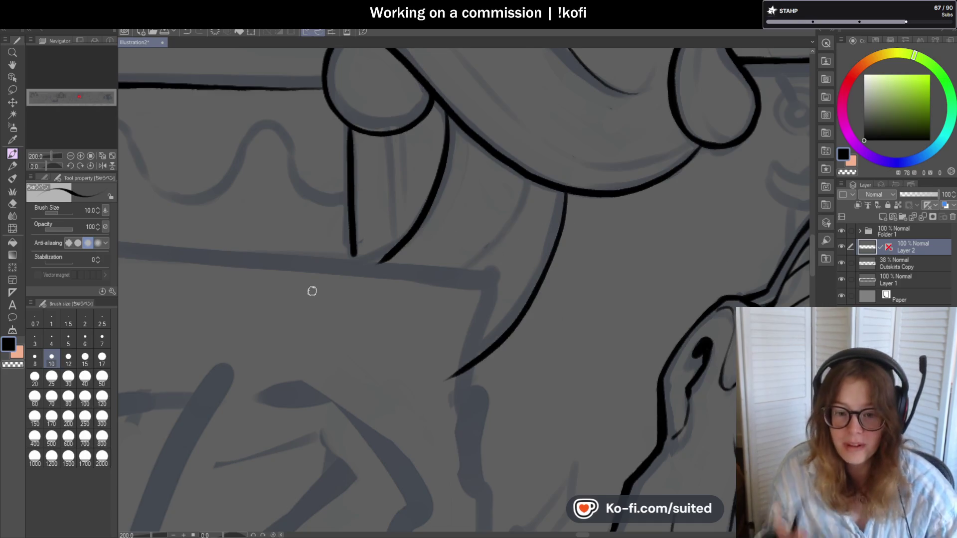
scroll(384, 202, down, 3)
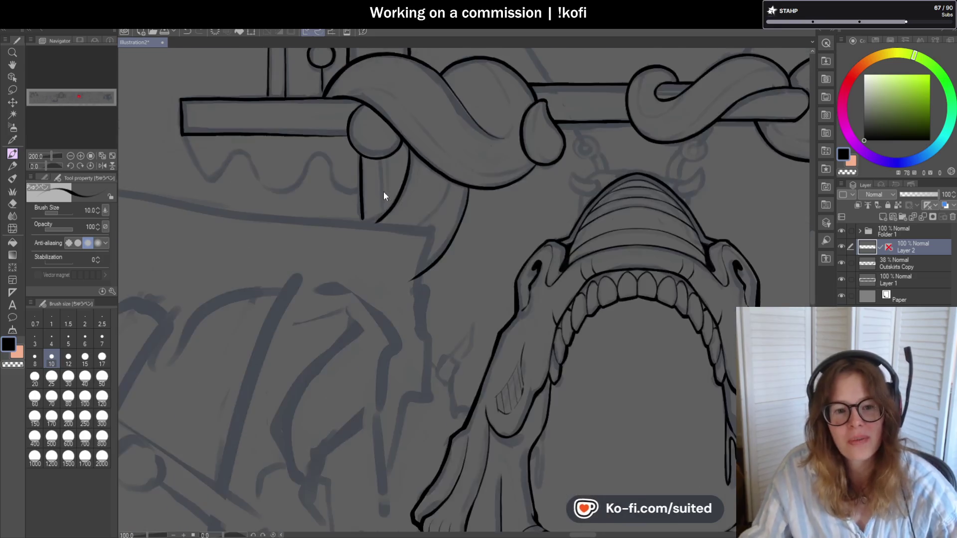
scroll(494, 174, up, 2)
scroll(434, 209, up, 1)
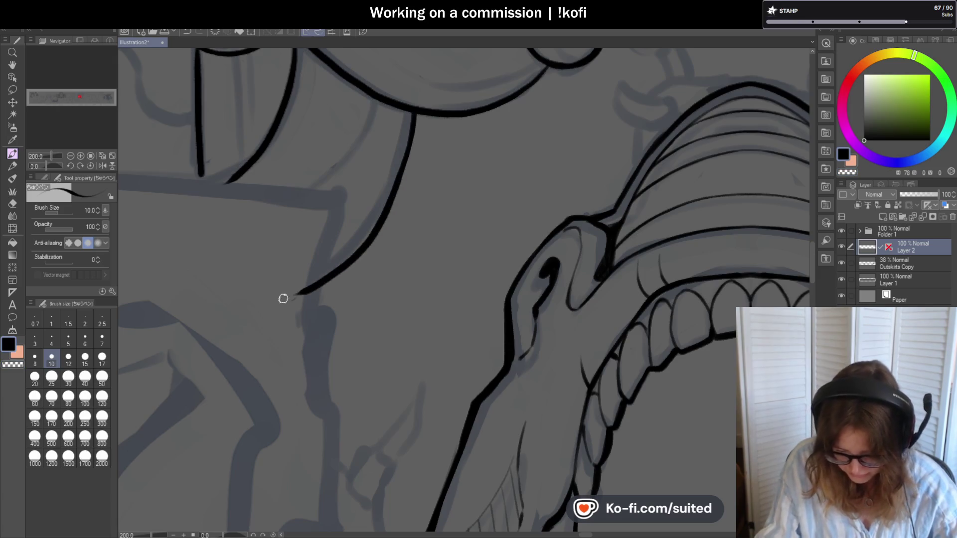
scroll(421, 245, down, 4)
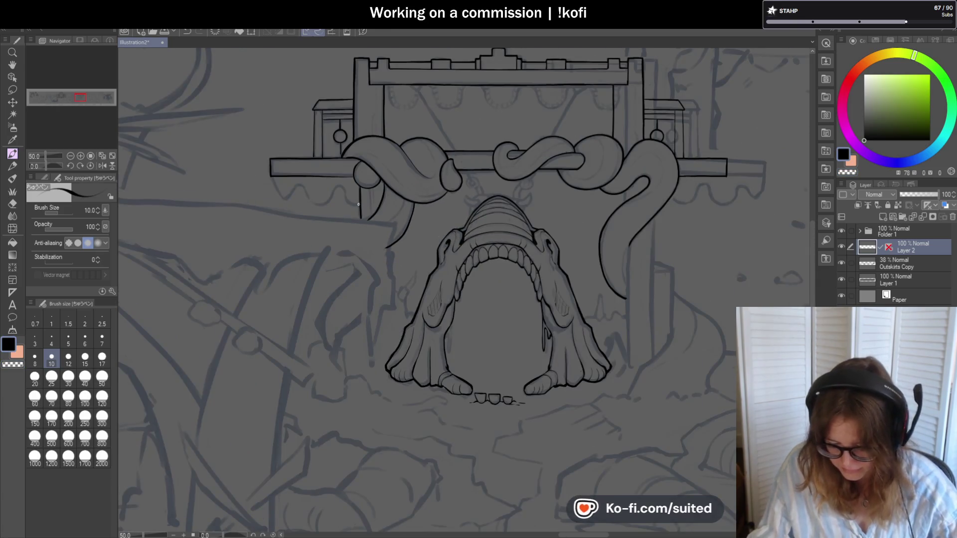
scroll(352, 206, down, 1)
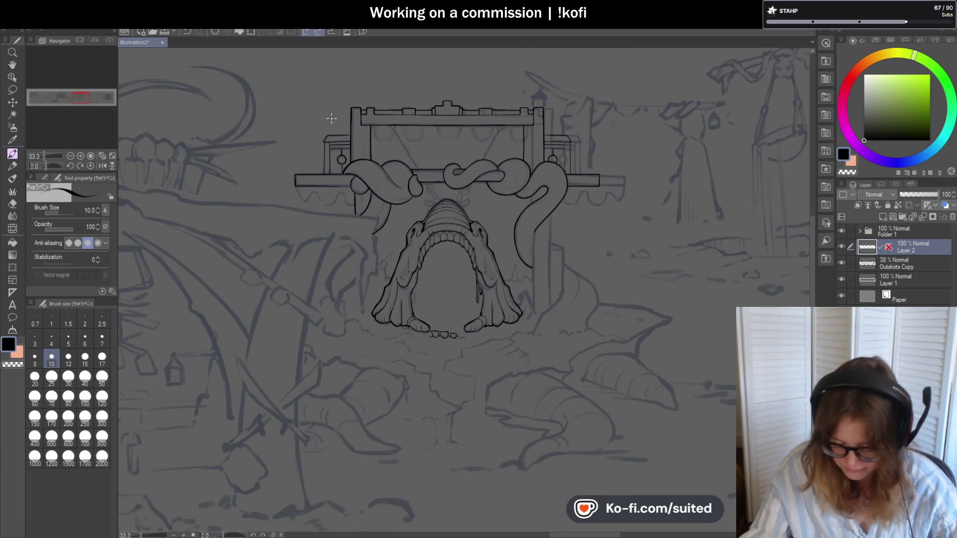
scroll(322, 152, up, 1)
scroll(317, 238, up, 2)
scroll(274, 188, up, 2)
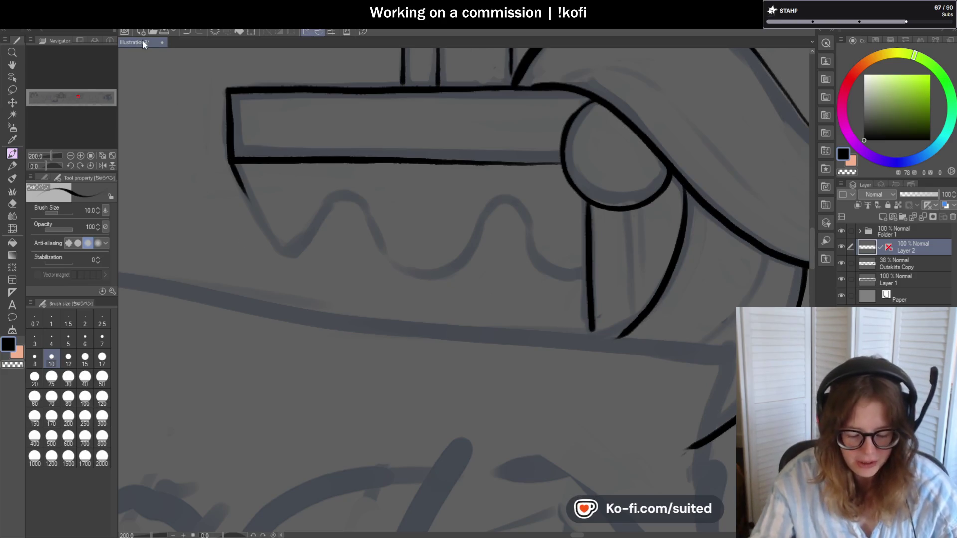
Toggle ink colour, reinforce the beam's left edge and ink the first scallop from the corner through its trough.
key(c)
drag(234, 154, 227, 111)
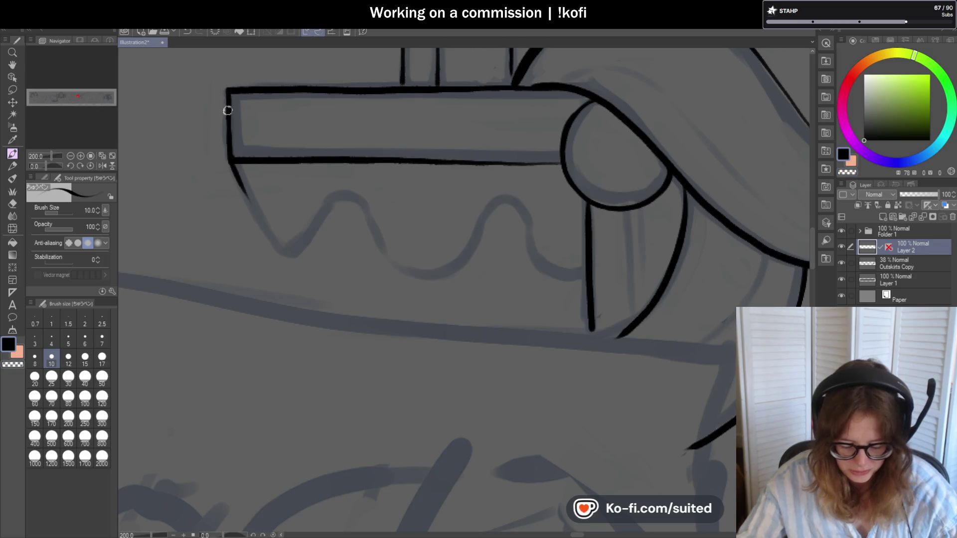
drag(244, 191, 257, 222)
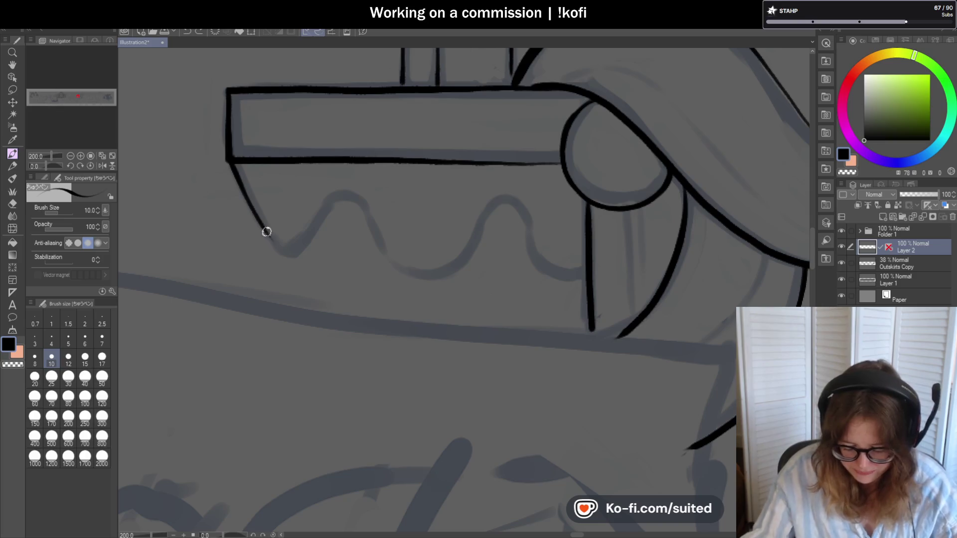
drag(282, 247, 313, 233)
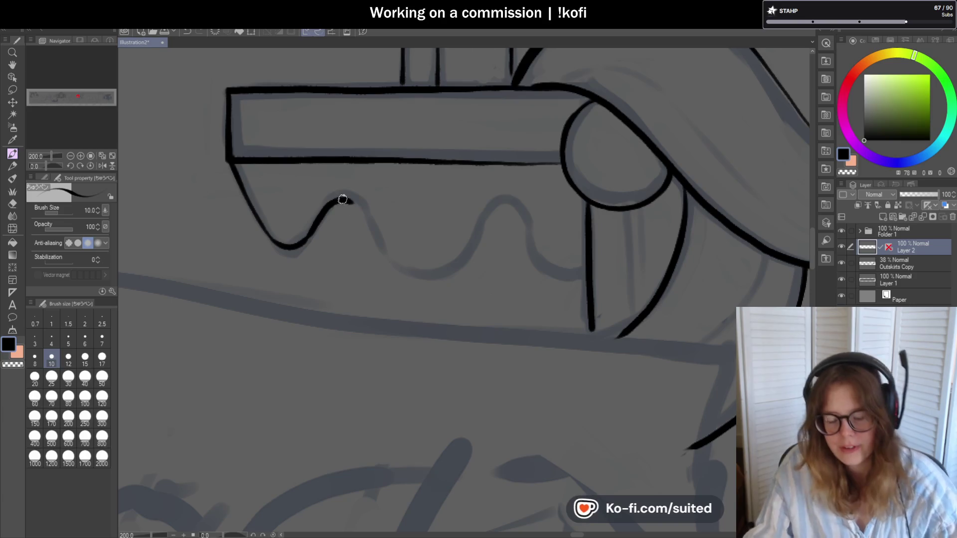
scroll(331, 187, down, 2)
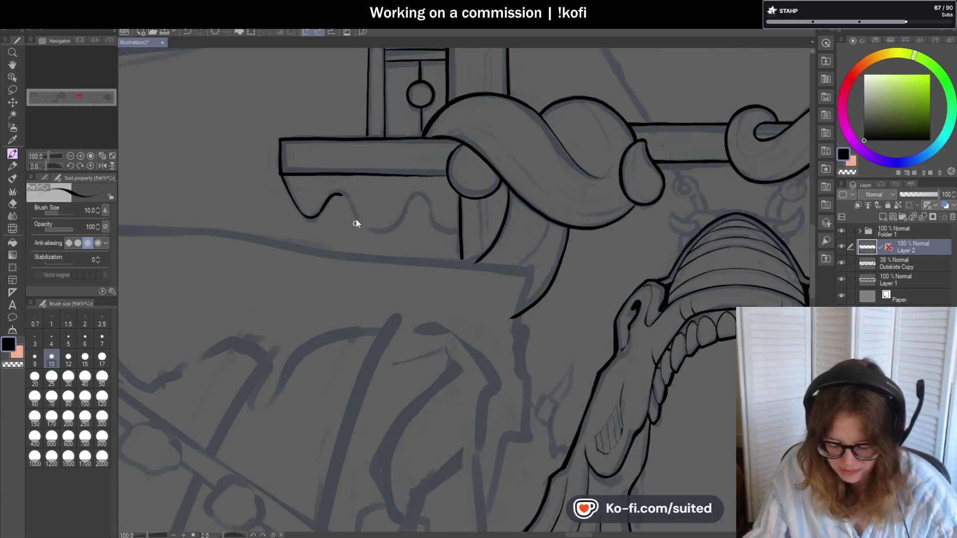
scroll(355, 219, up, 4)
Ink the scallop line along the wave, the second hump and down into the next trough.
mouse_move(257, 147)
mouse_down()
mouse_move(342, 274)
mouse_move(432, 300)
mouse_move(408, 299)
mouse_move(476, 290)
mouse_up()
key(ctrl+z)
drag(381, 293, 468, 293)
mouse_move(390, 298)
mouse_down()
mouse_move(479, 283)
mouse_move(584, 160)
mouse_up()
scroll(247, 211, down, 2)
scroll(247, 211, up, 2)
mouse_move(322, 152)
mouse_down()
mouse_move(430, 302)
mouse_move(457, 280)
mouse_up()
scroll(554, 194, down, 2)
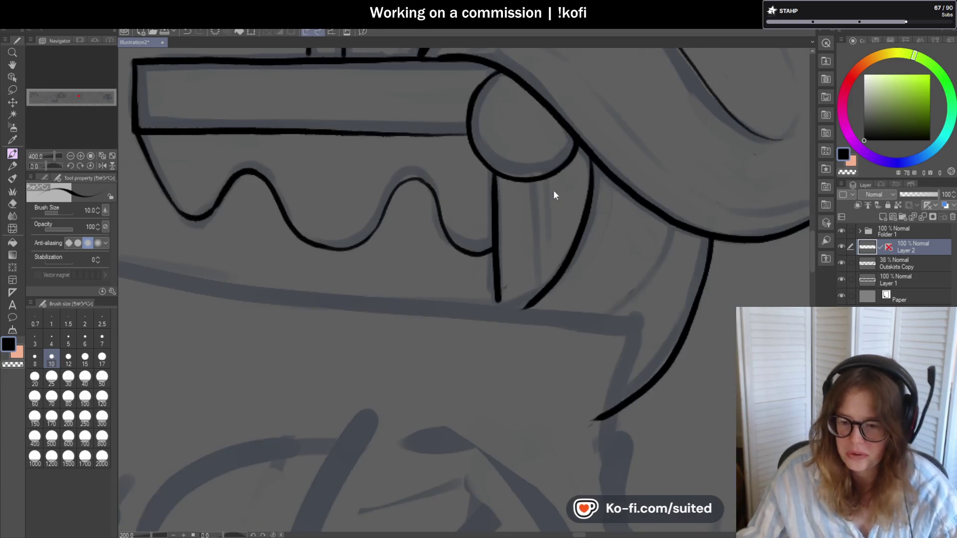
scroll(496, 239, up, 2)
scroll(475, 283, up, 2)
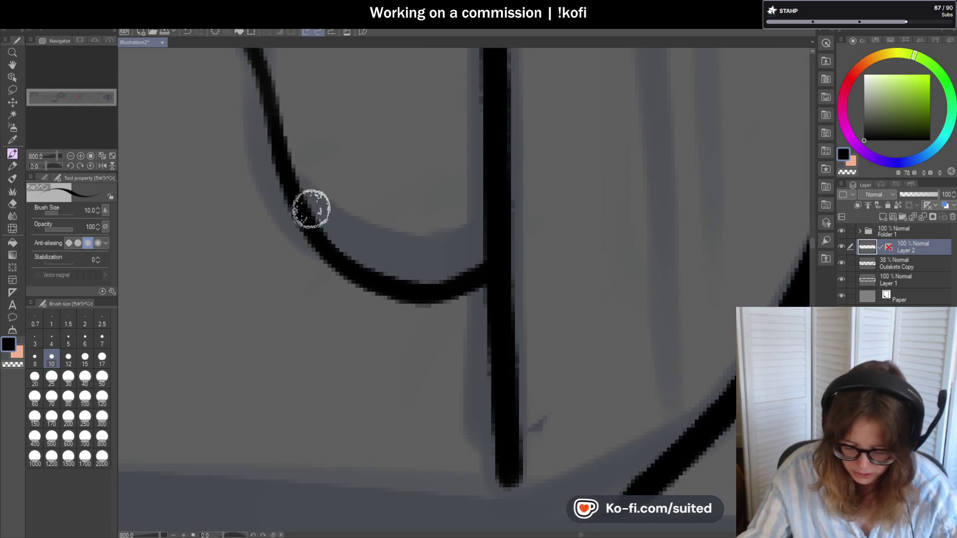
scroll(312, 207, down, 2)
scroll(261, 143, up, 2)
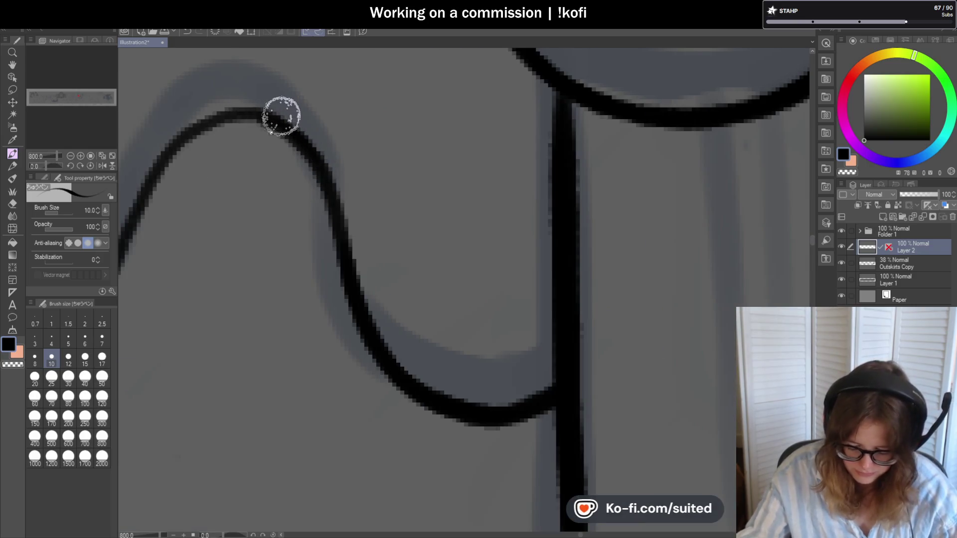
scroll(407, 292, down, 2)
scroll(366, 200, up, 2)
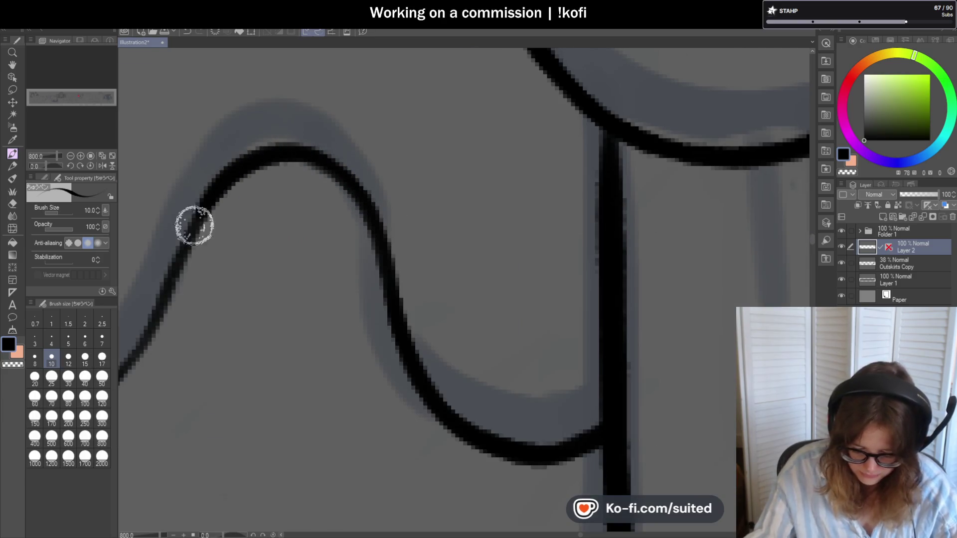
scroll(604, 132, down, 2)
scroll(498, 146, up, 1)
scroll(497, 146, up, 2)
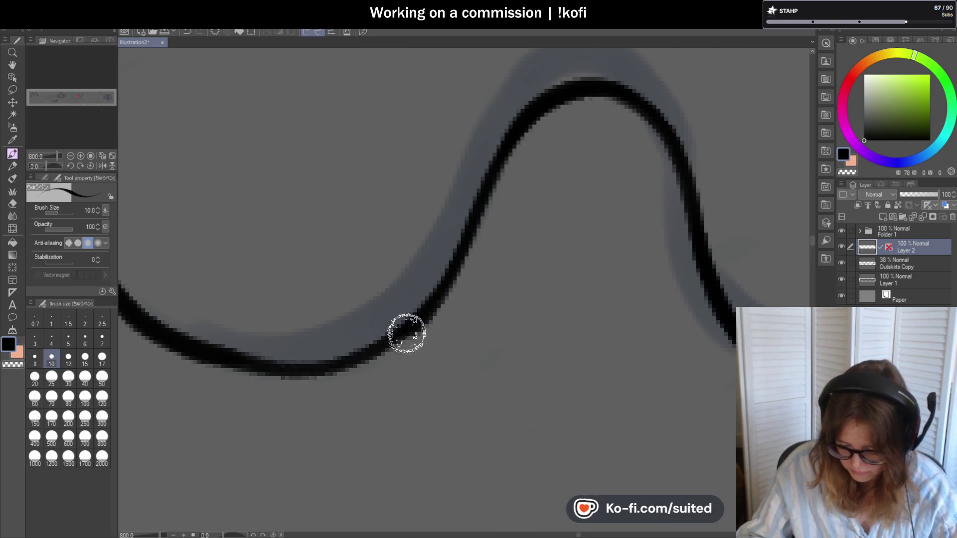
scroll(225, 329, down, 2)
scroll(313, 238, down, 2)
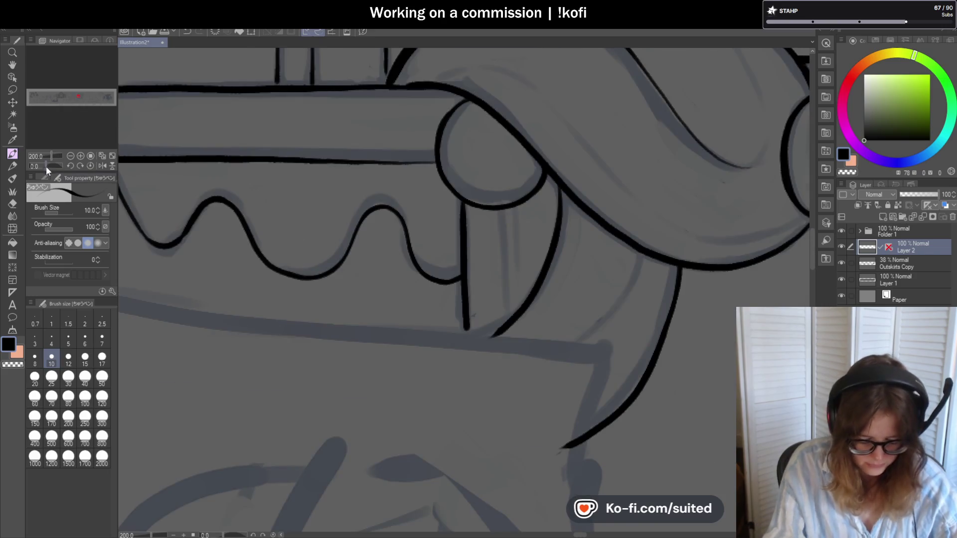
Tilt the canvas and re-ink the scallop curve up to the bend after undoing a too-thick stroke.
drag(45, 167, 53, 165)
scroll(363, 148, up, 2)
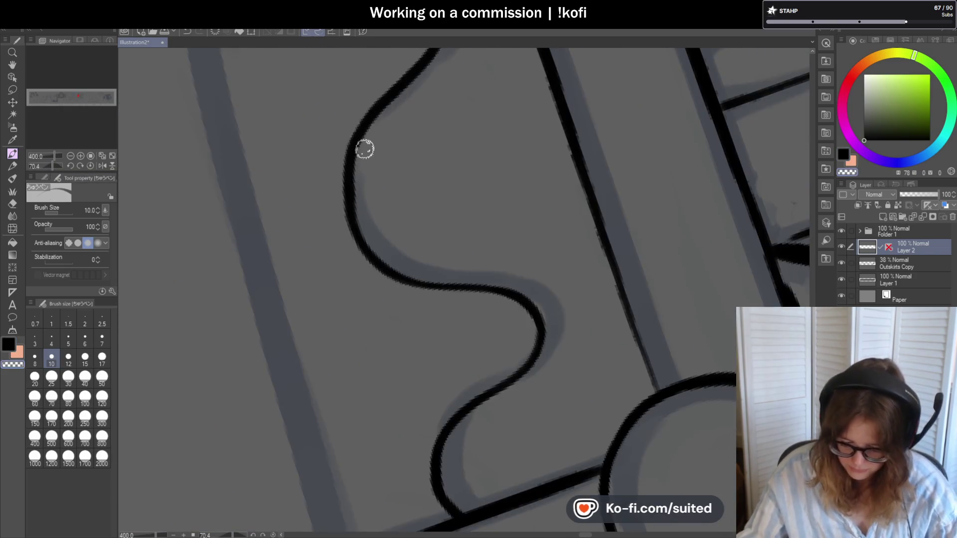
scroll(336, 369, down, 2)
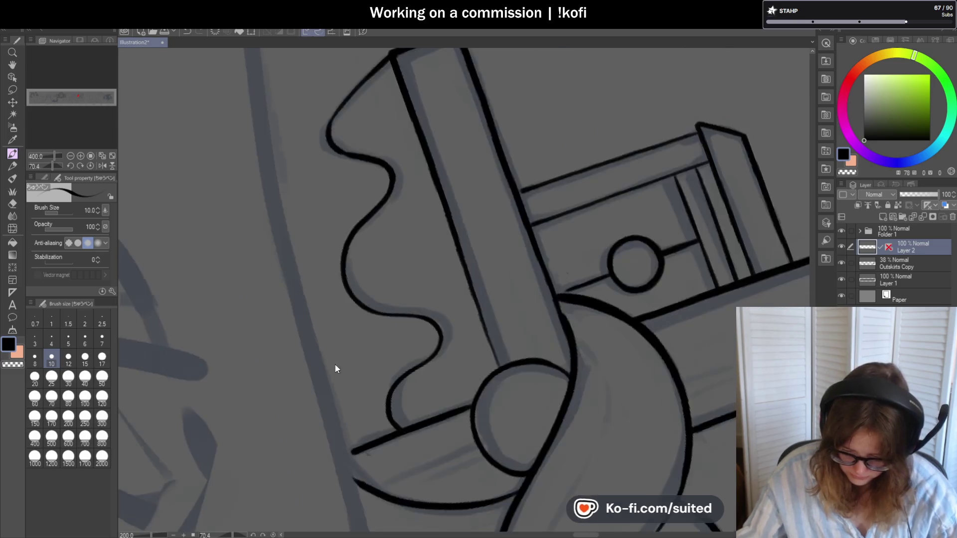
scroll(316, 175, up, 2)
mouse_move(302, 171)
mouse_down()
mouse_move(405, 223)
mouse_move(340, 209)
mouse_move(314, 122)
mouse_up()
key(ctrl+z)
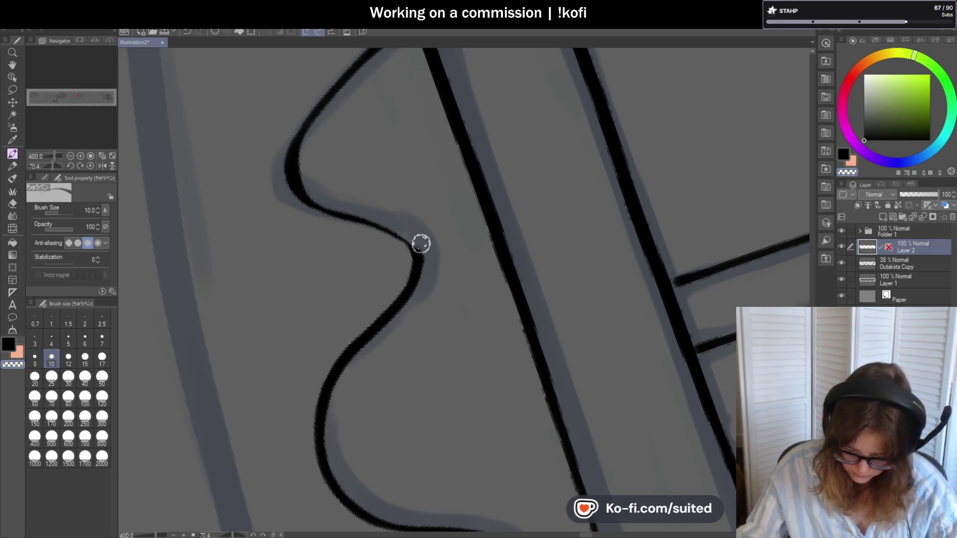
mouse_move(393, 230)
mouse_down()
mouse_move(310, 203)
mouse_move(326, 96)
mouse_up()
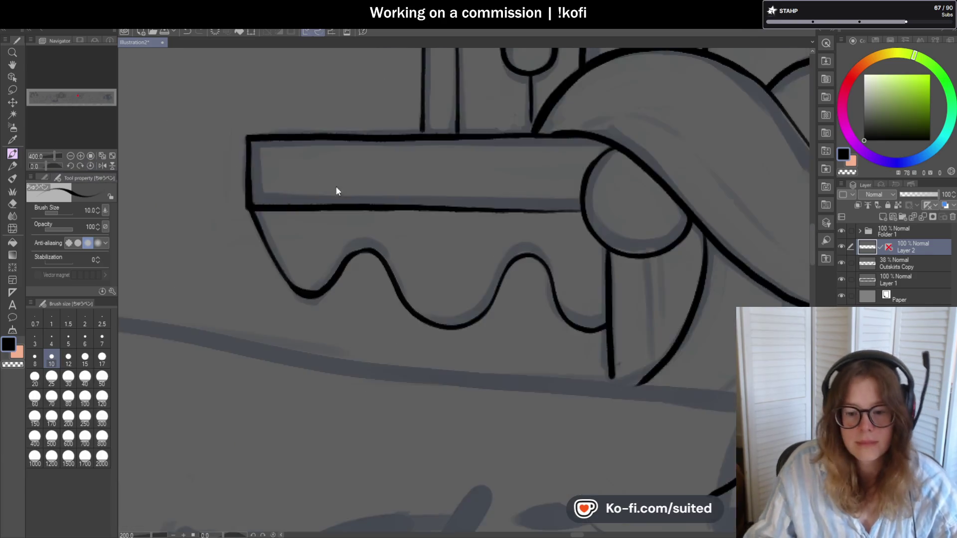
scroll(336, 191, down, 3)
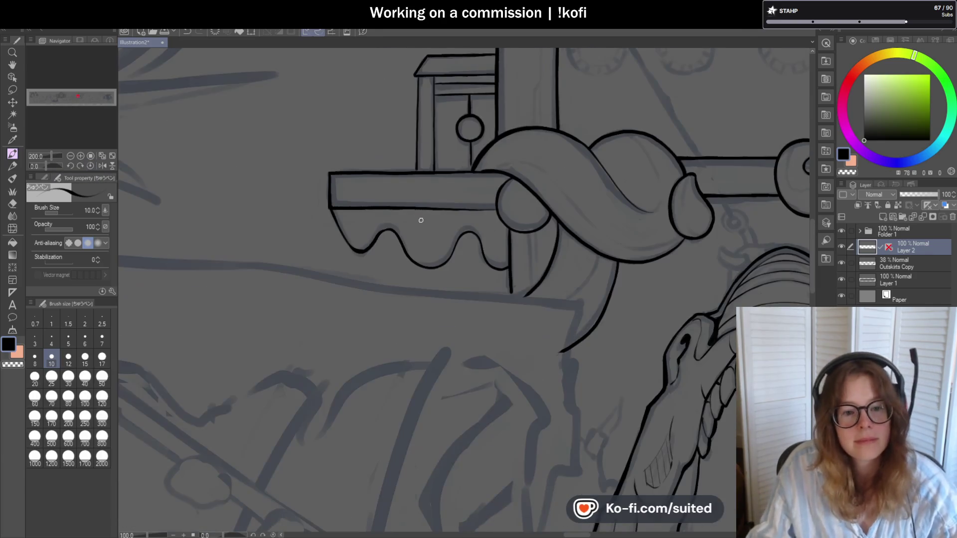
scroll(377, 277, up, 2)
scroll(359, 265, up, 2)
Thicken the scallop line from bump top to trough and back up to the next bump.
mouse_move(428, 127)
mouse_down()
mouse_move(355, 199)
mouse_move(302, 197)
mouse_move(389, 179)
mouse_up()
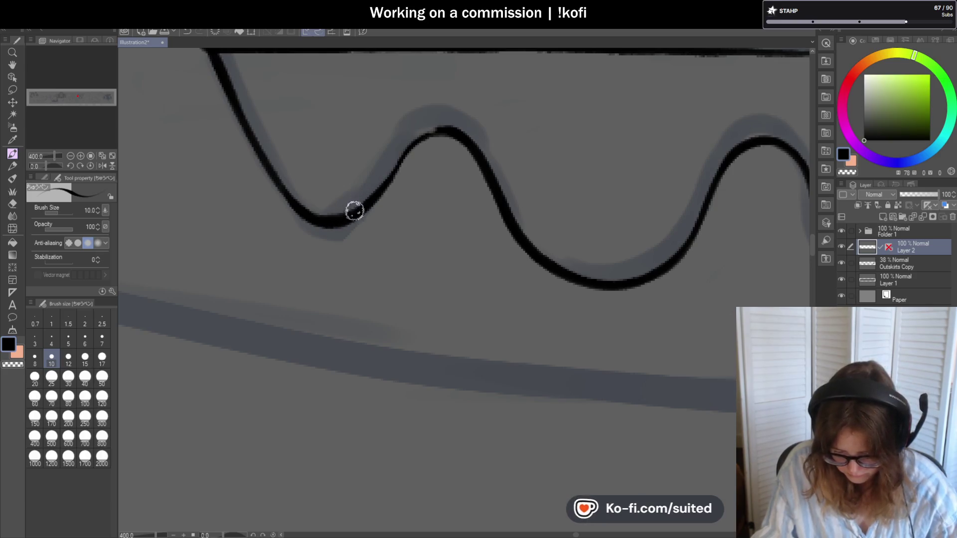
drag(352, 209, 456, 128)
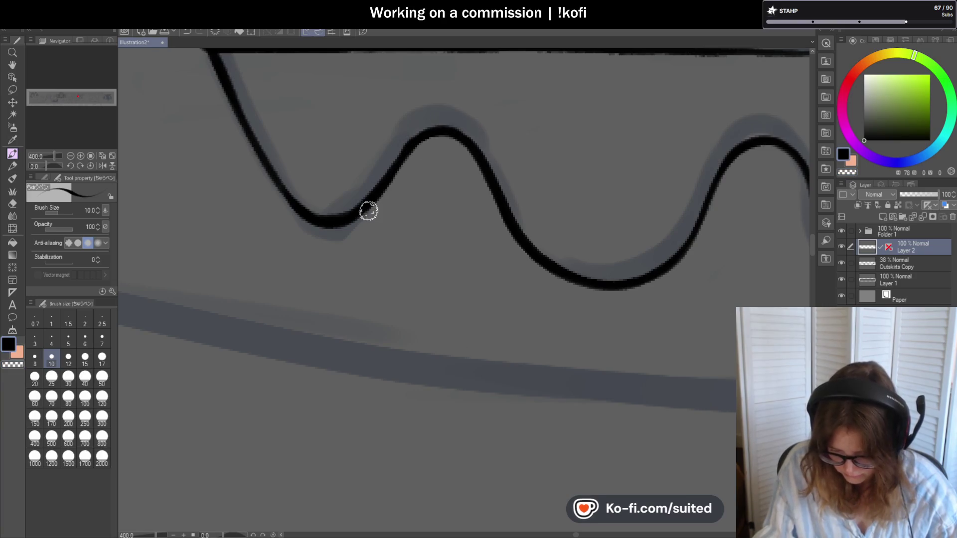
scroll(250, 229, down, 2)
scroll(435, 196, down, 3)
scroll(404, 240, down, 2)
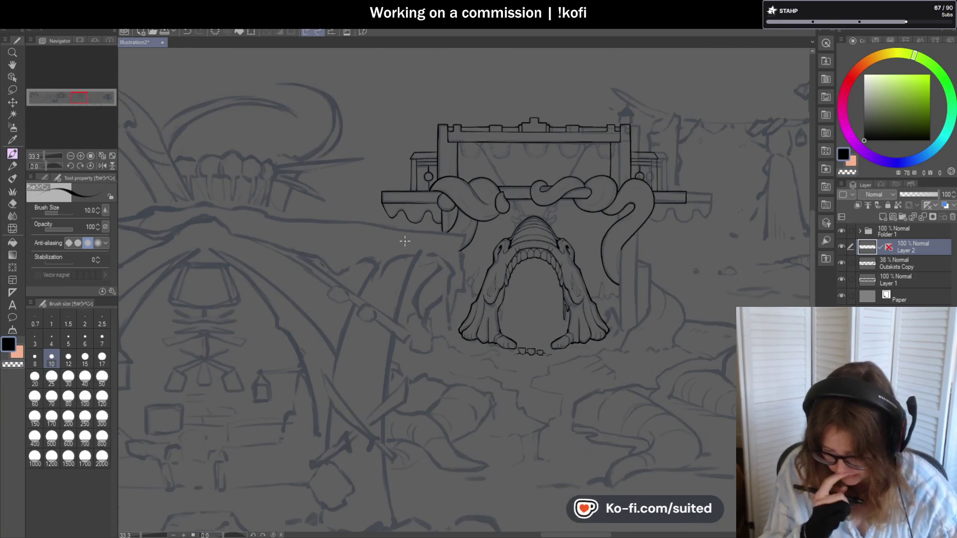
scroll(404, 240, down, 1)
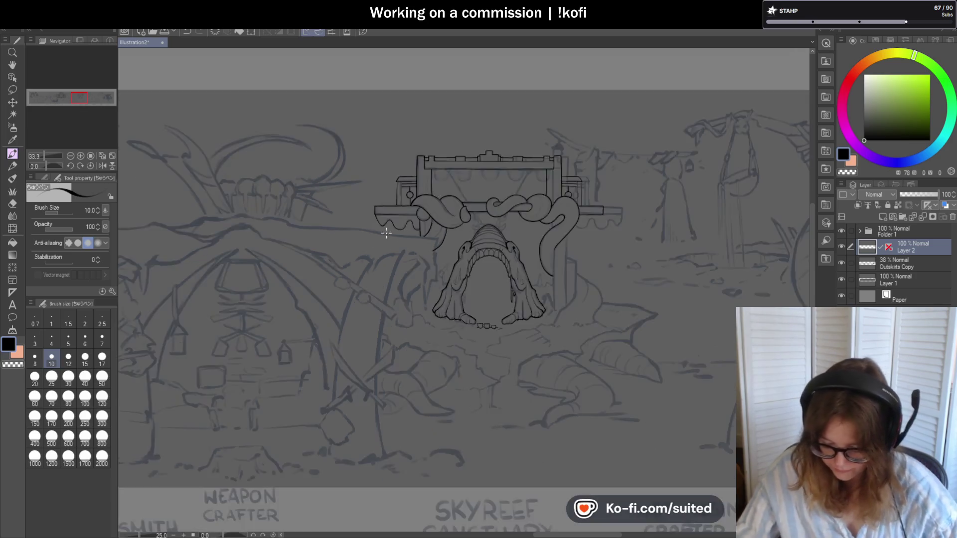
scroll(404, 241, down, 1)
scroll(493, 208, up, 1)
scroll(493, 209, up, 1)
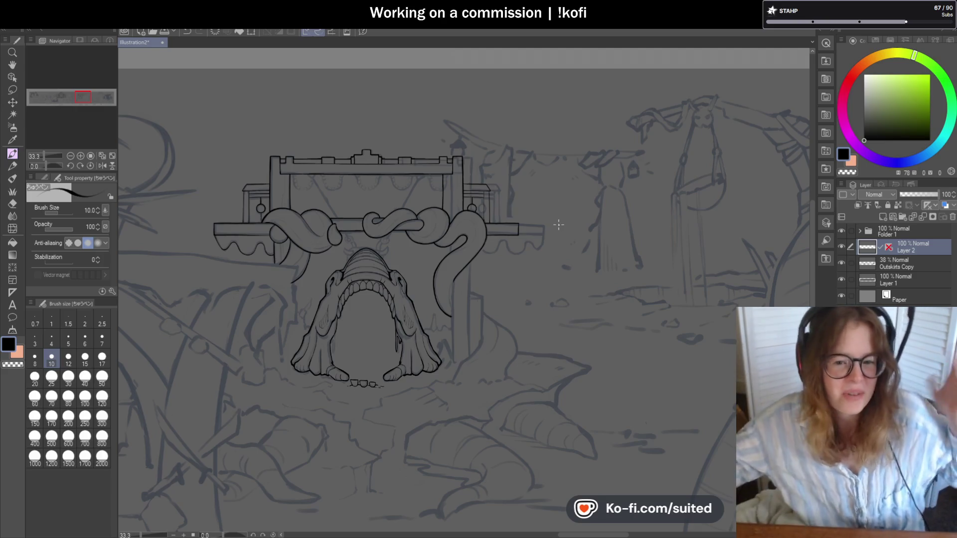
scroll(557, 236, up, 2)
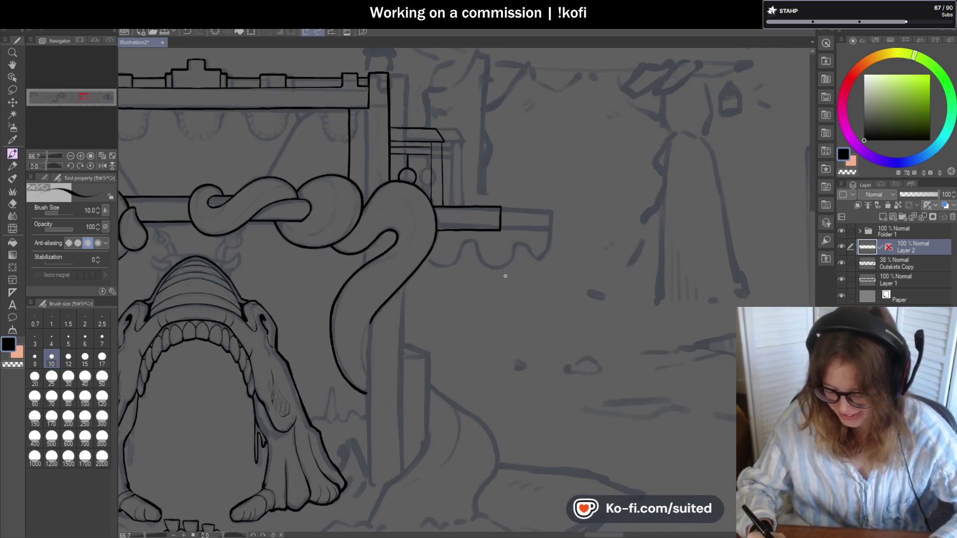
scroll(518, 192, down, 2)
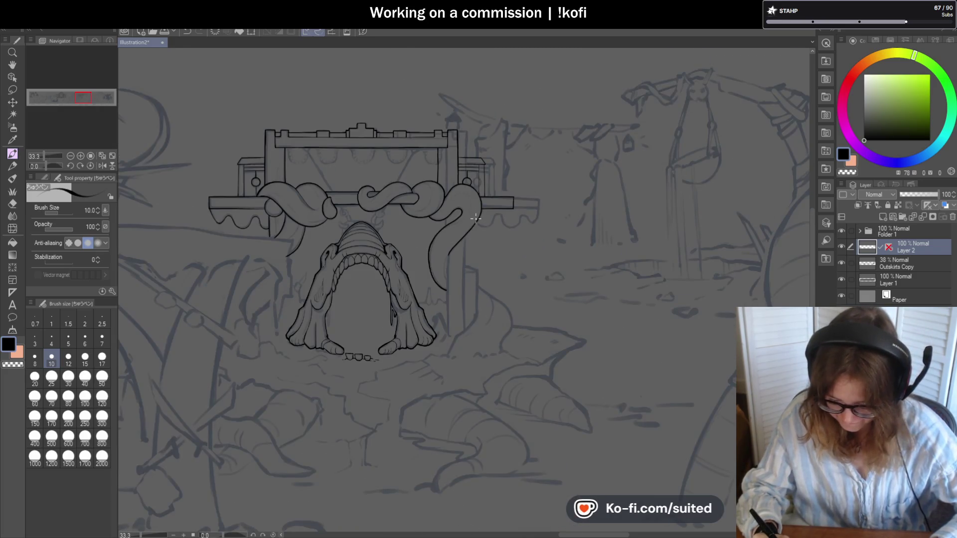
scroll(473, 222, up, 1)
scroll(427, 278, up, 1)
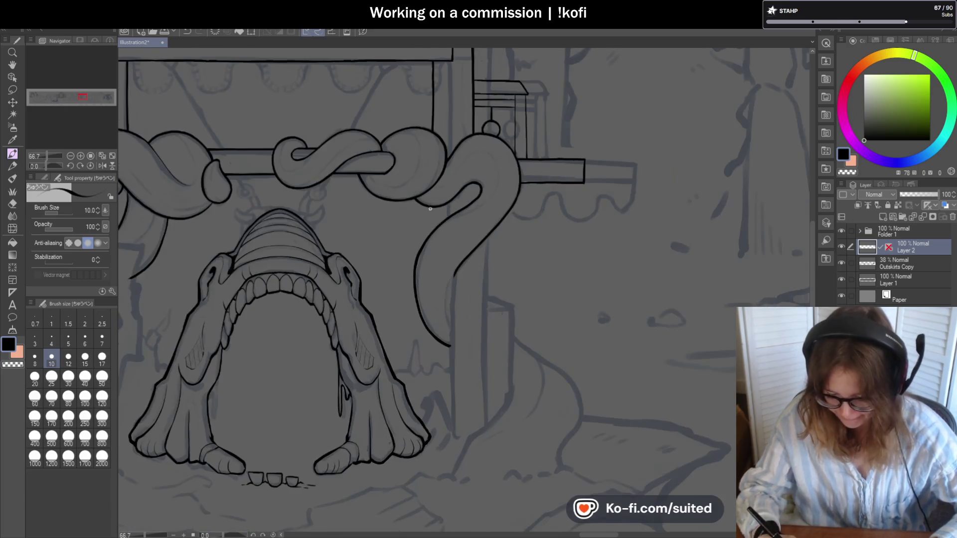
scroll(431, 131, up, 1)
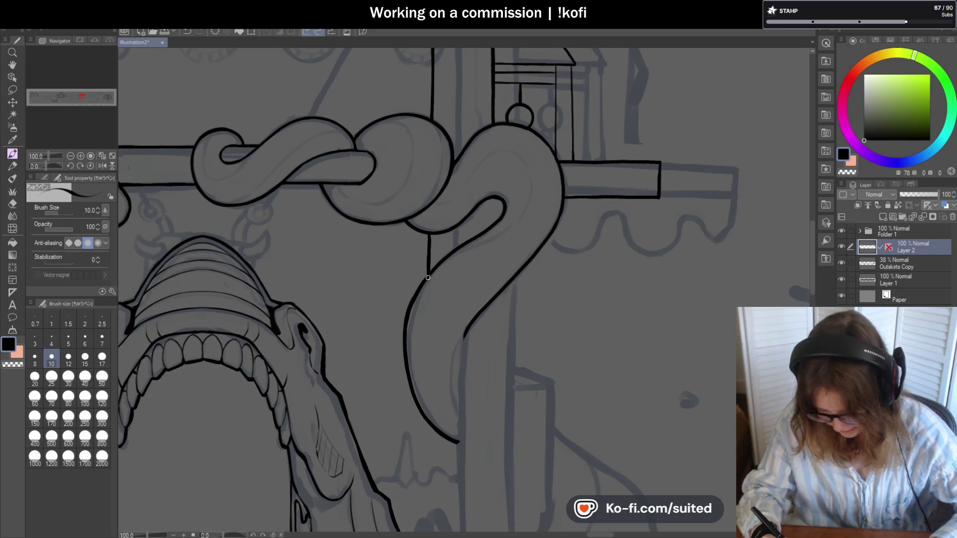
scroll(428, 277, down, 1)
scroll(431, 223, down, 1)
scroll(435, 213, down, 1)
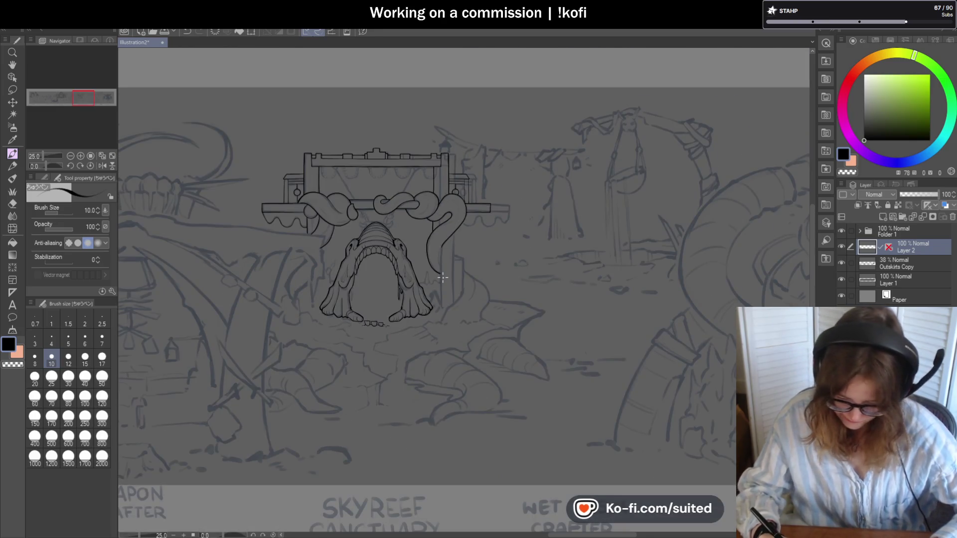
scroll(447, 301, up, 1)
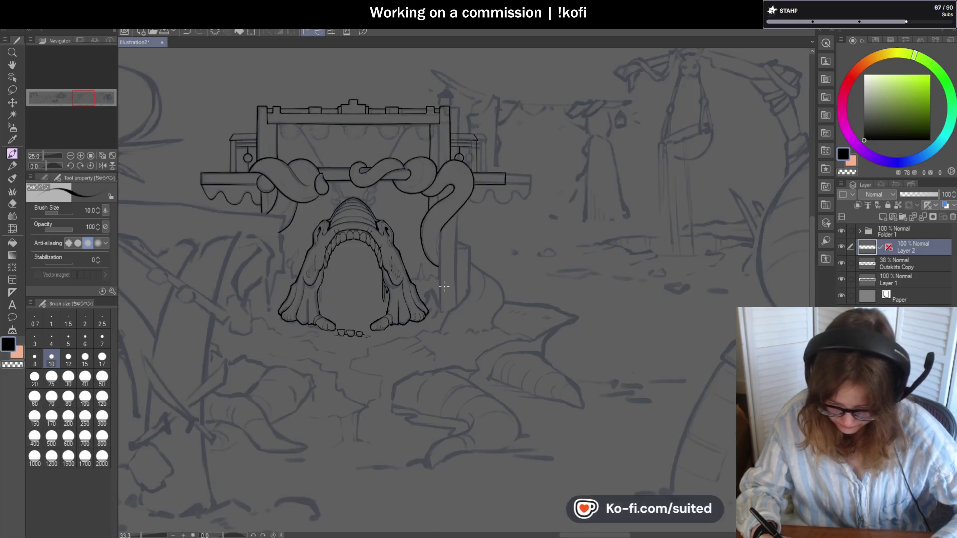
scroll(438, 276, up, 1)
scroll(426, 247, up, 1)
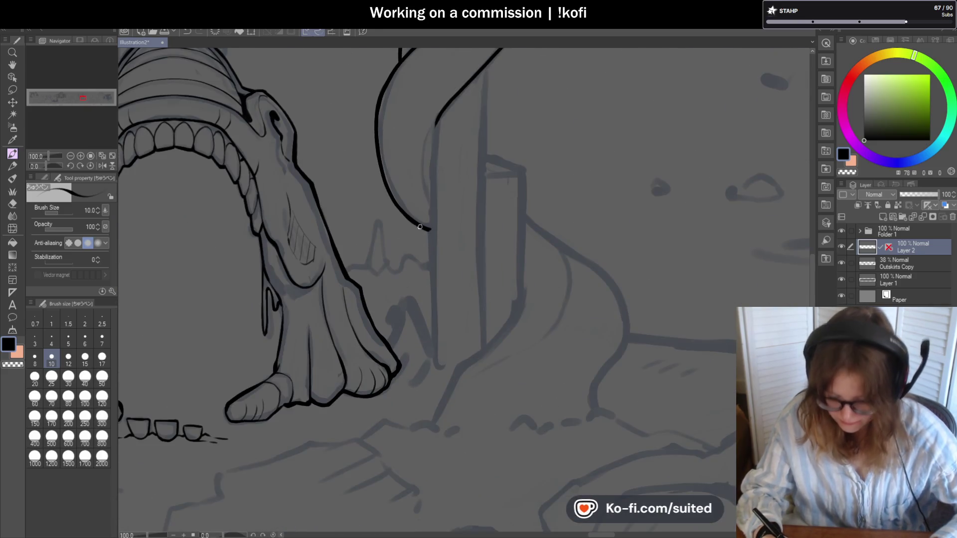
scroll(421, 227, down, 1)
scroll(426, 217, down, 1)
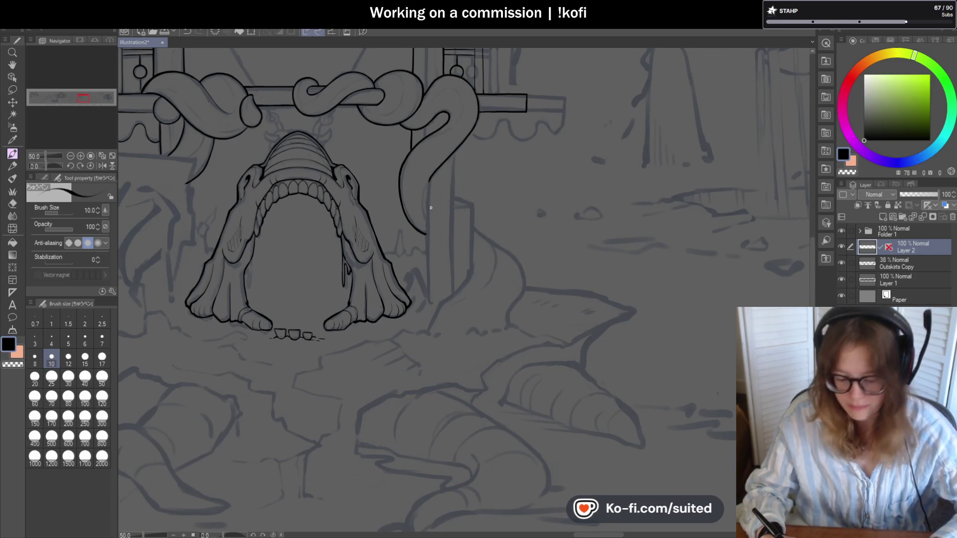
scroll(431, 208, up, 1)
scroll(442, 89, up, 1)
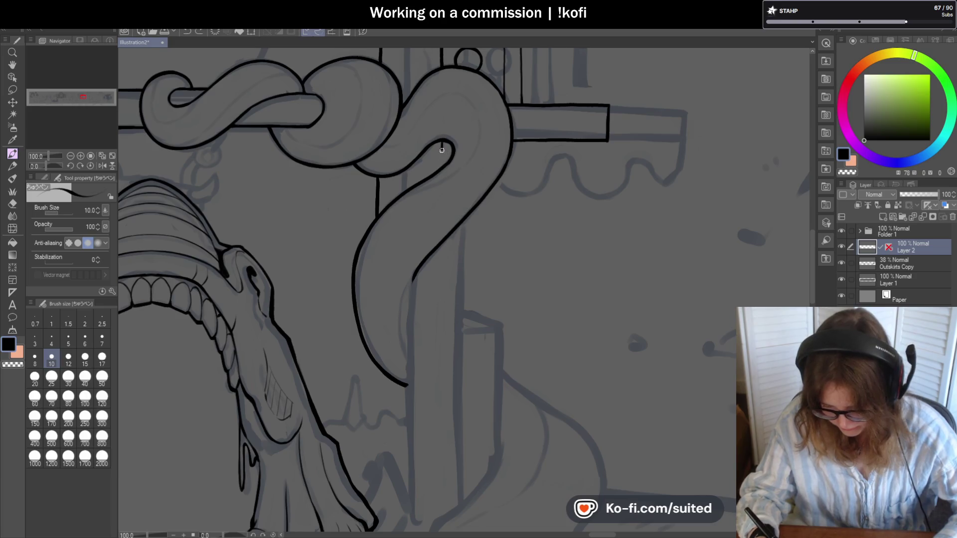
scroll(441, 150, down, 1)
scroll(441, 212, up, 1)
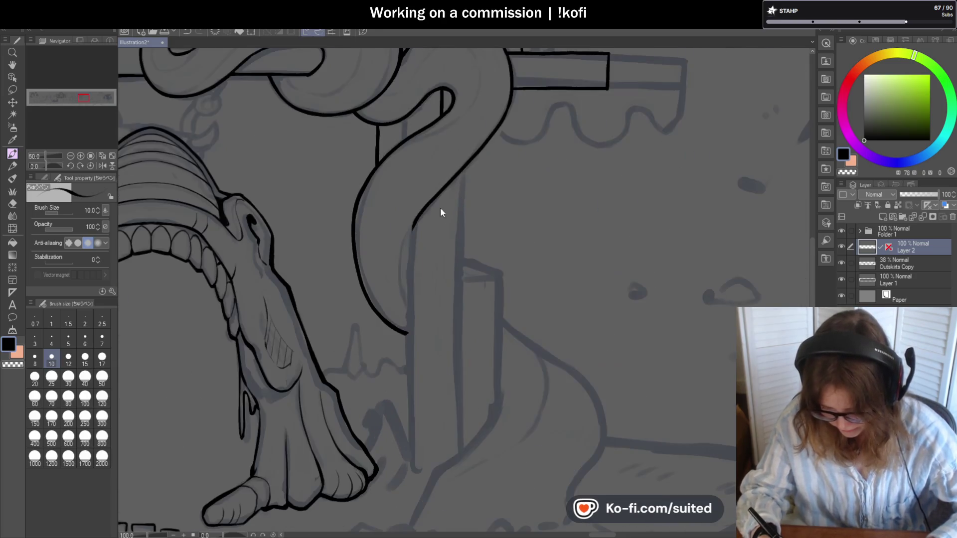
Ink the post's vertical edge below the beam, redoing the overlong stroke.
mouse_move(440, 192)
mouse_down()
mouse_move(438, 241)
mouse_move(338, 61)
mouse_move(349, 219)
mouse_up()
key(ctrl+z)
key(ctrl+z)
drag(348, 74, 346, 223)
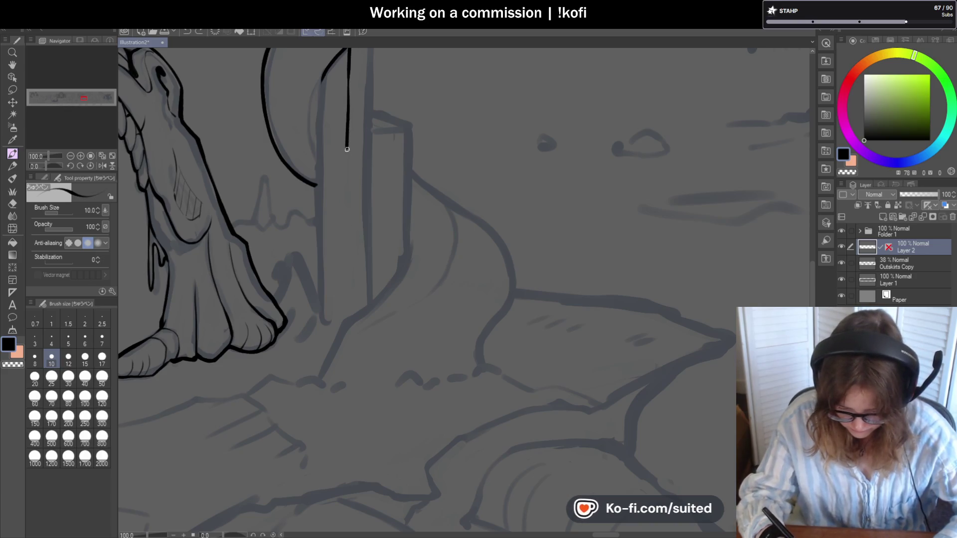
scroll(349, 321, down, 2)
scroll(350, 321, down, 1)
scroll(385, 173, up, 1)
scroll(385, 174, up, 2)
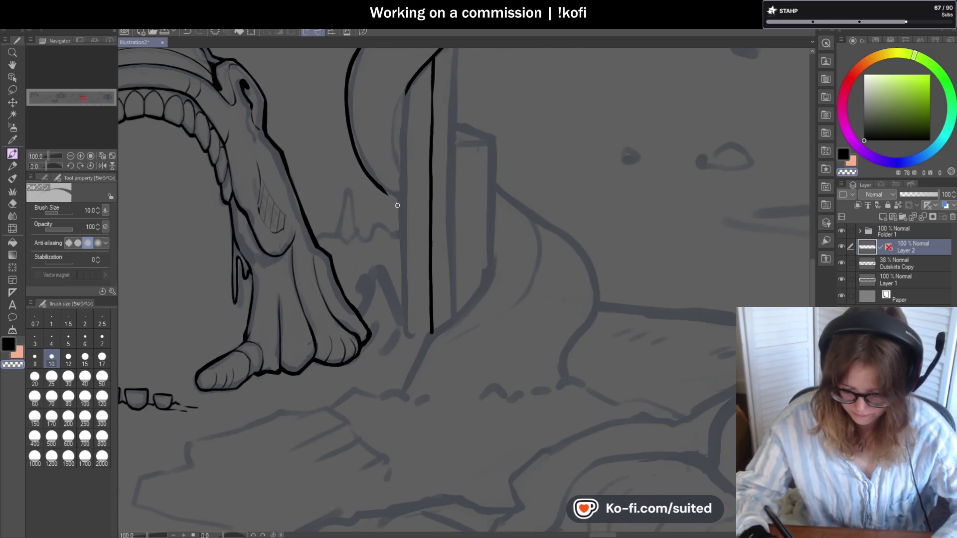
key(ctrl+z)
scroll(356, 189, down, 3)
scroll(354, 154, up, 2)
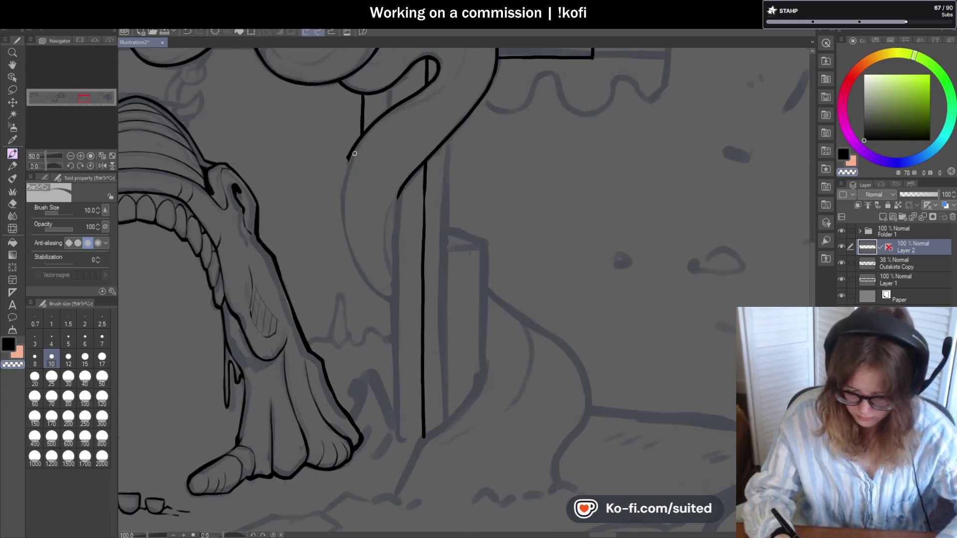
Finish the tentacle's inner curve, extend the post downward and hide the sketch to check the lineart.
drag(360, 138, 338, 180)
key(ctrl+z)
mouse_move(361, 136)
mouse_down()
mouse_move(320, 223)
mouse_move(344, 284)
mouse_up()
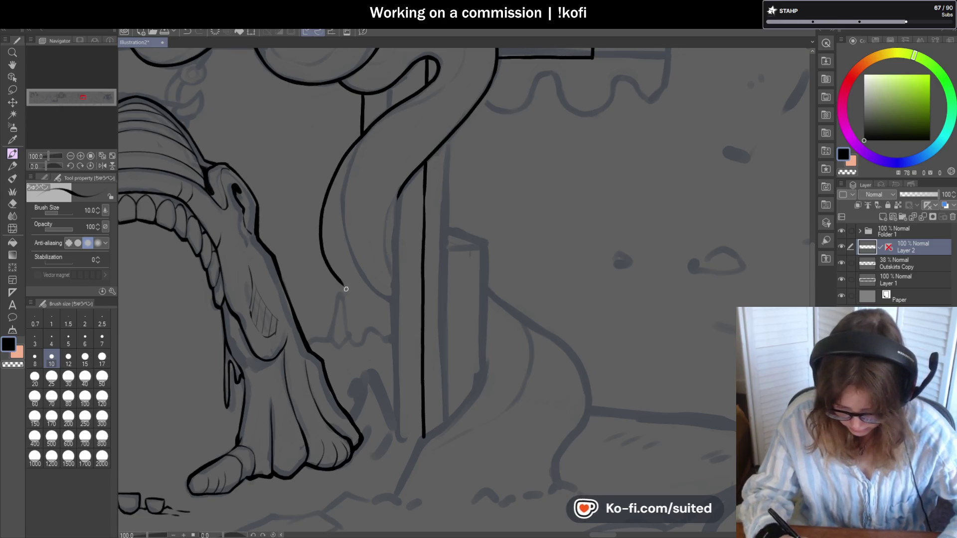
scroll(345, 284, down, 3)
scroll(342, 197, up, 3)
scroll(342, 197, down, 1)
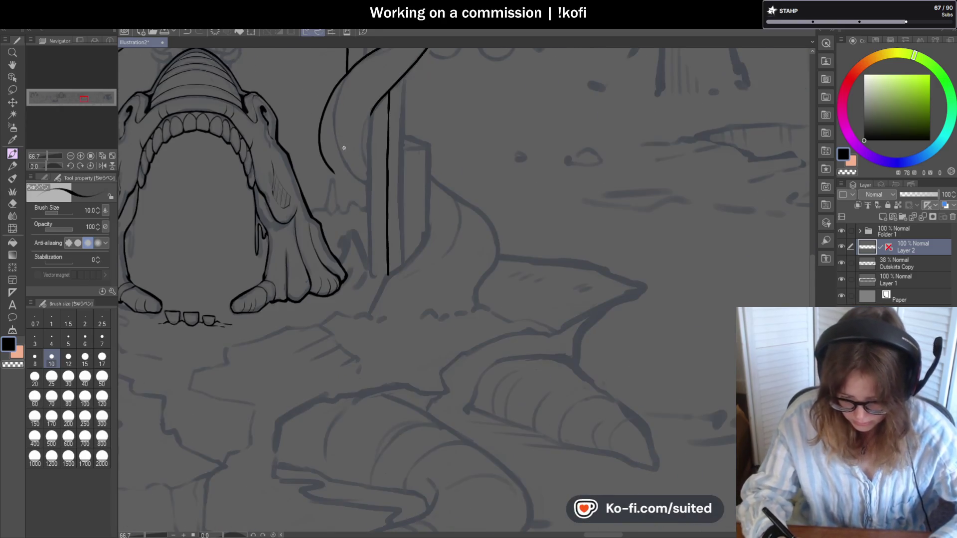
scroll(341, 247, up, 1)
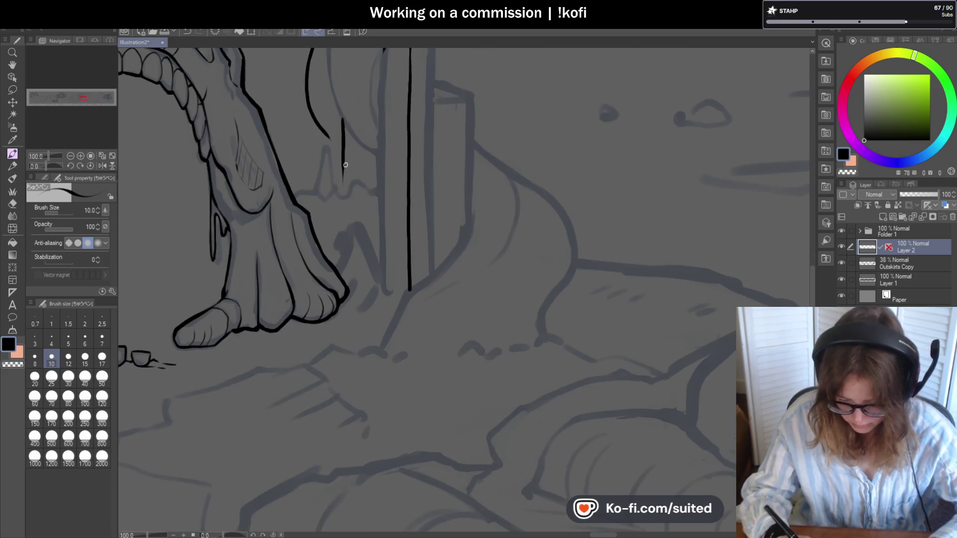
drag(344, 175, 344, 251)
scroll(507, 267, down, 2)
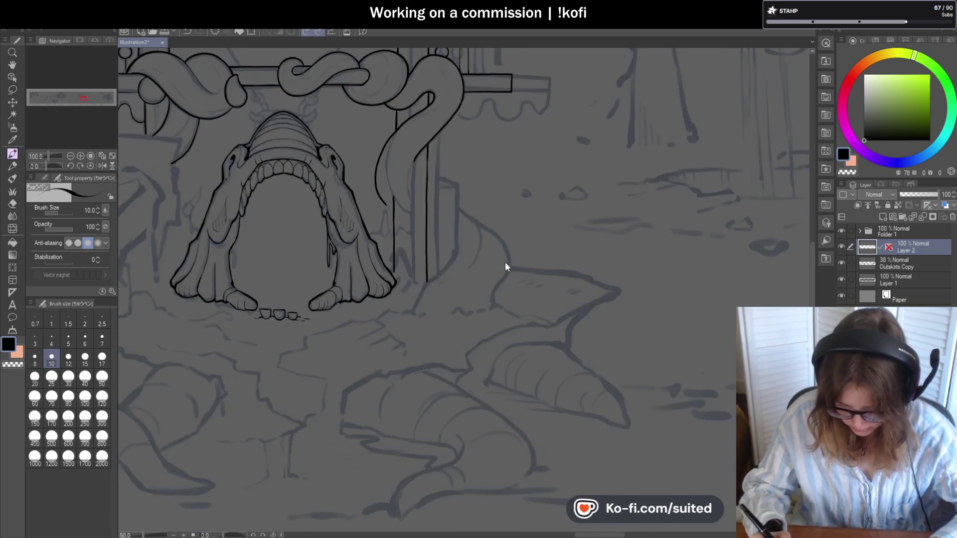
scroll(513, 277, down, 1)
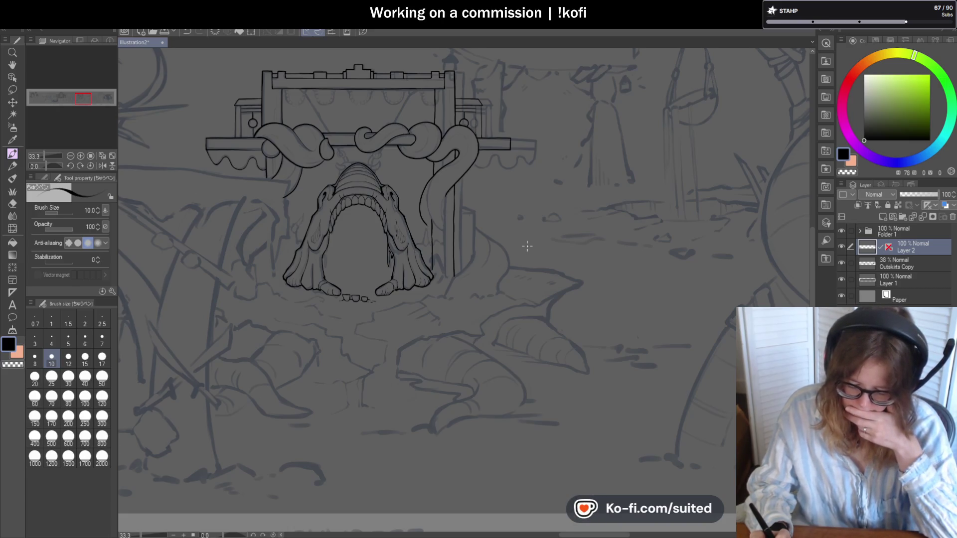
click(842, 262)
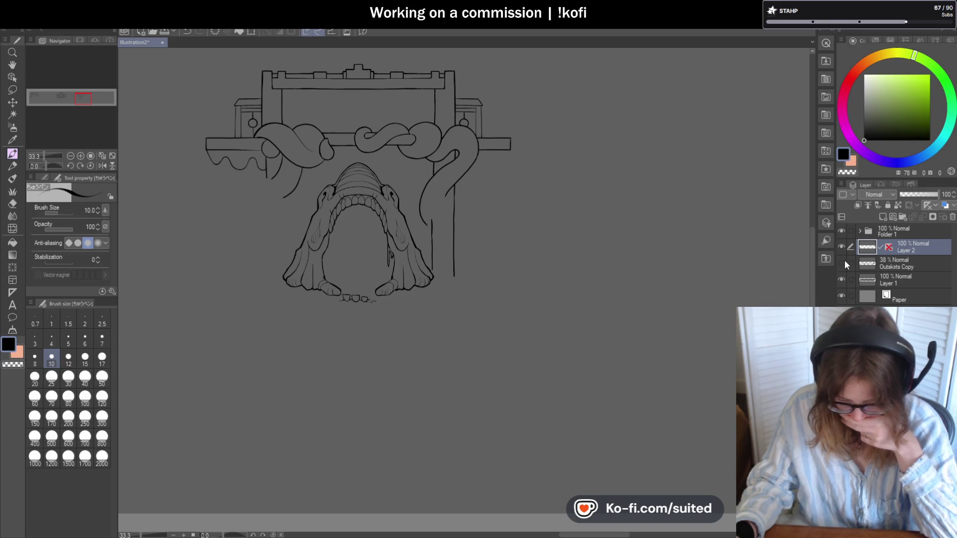
scroll(281, 132, up, 1)
scroll(280, 131, up, 1)
Draw the left post's vertical edge beside the creature and show the background sketch again.
drag(279, 276, 279, 432)
scroll(501, 323, down, 2)
scroll(488, 399, up, 1)
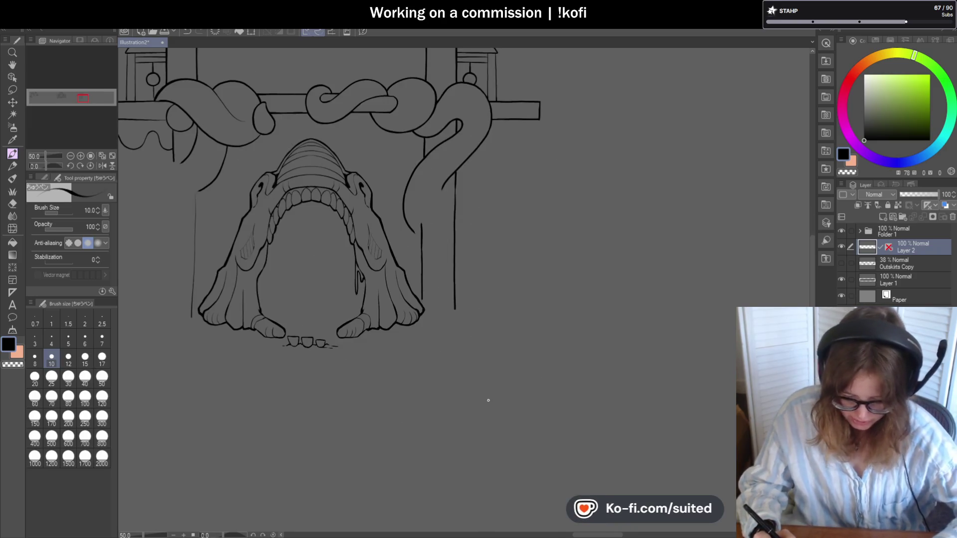
click(841, 263)
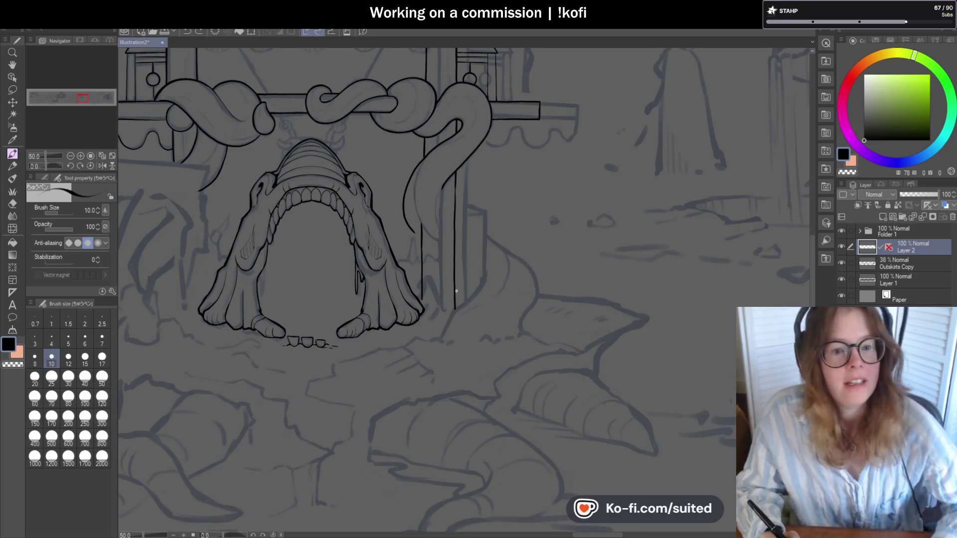
scroll(355, 256, down, 1)
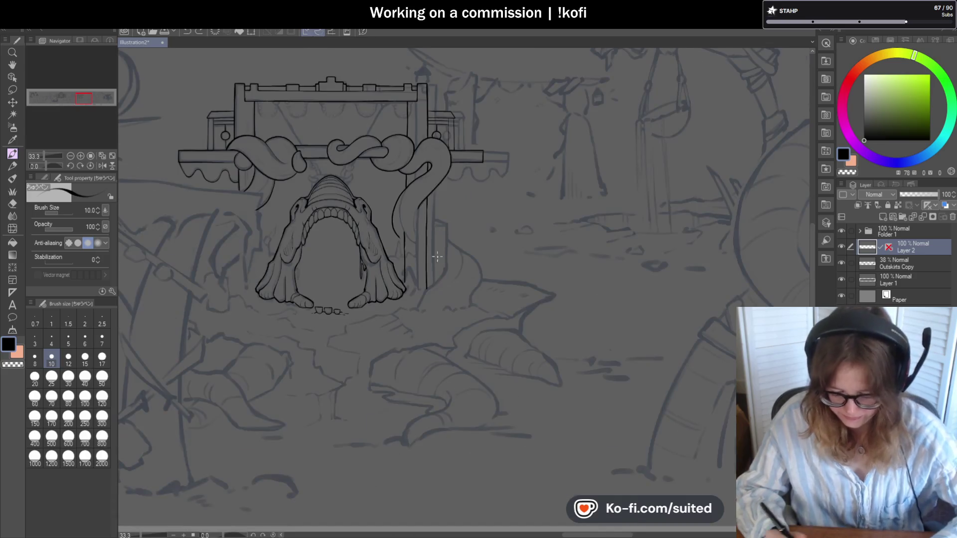
scroll(477, 168, up, 3)
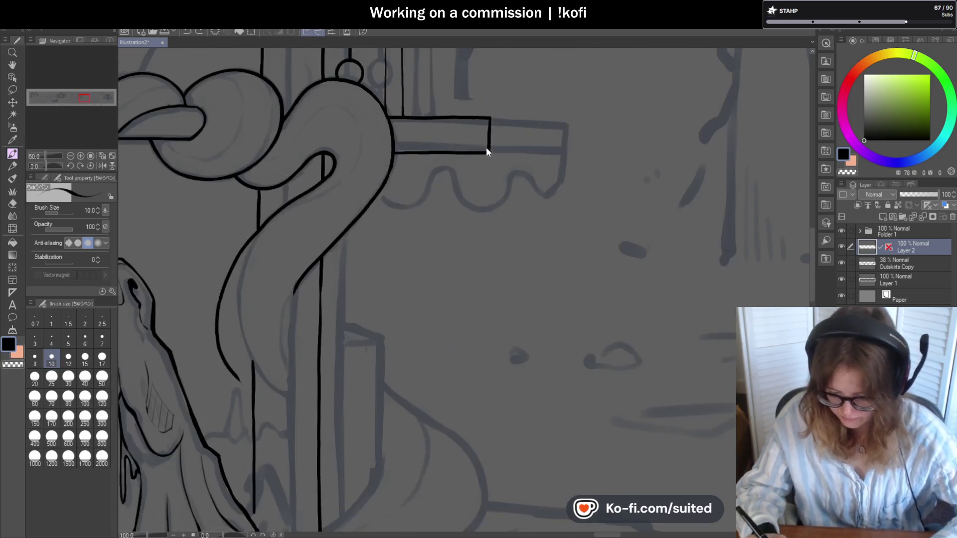
scroll(486, 147, up, 1)
Ink the awning's diagonal edge running down from the beam corner, undoing stray strokes.
drag(491, 151, 485, 170)
key(ctrl+z)
key(ctrl+z)
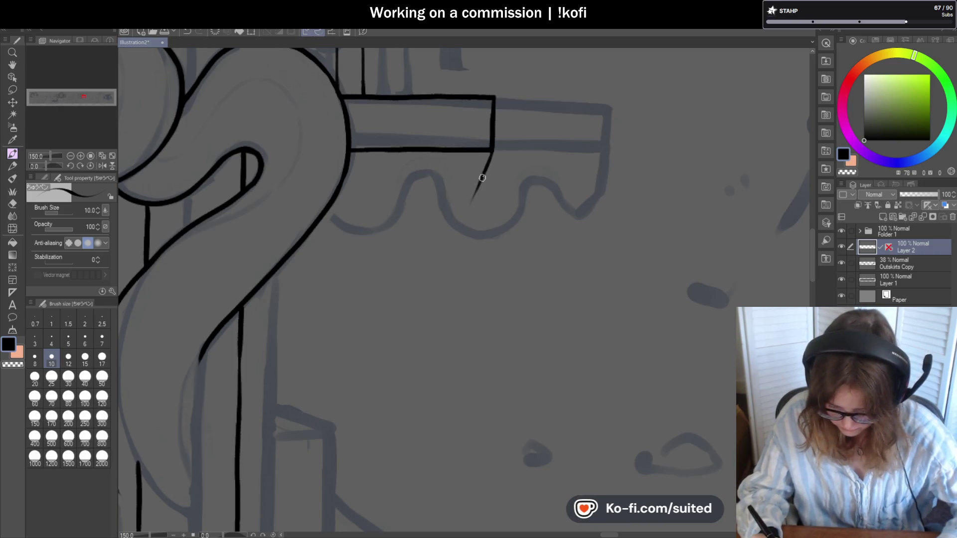
drag(452, 226, 451, 227)
drag(485, 174, 451, 222)
key(ctrl+z)
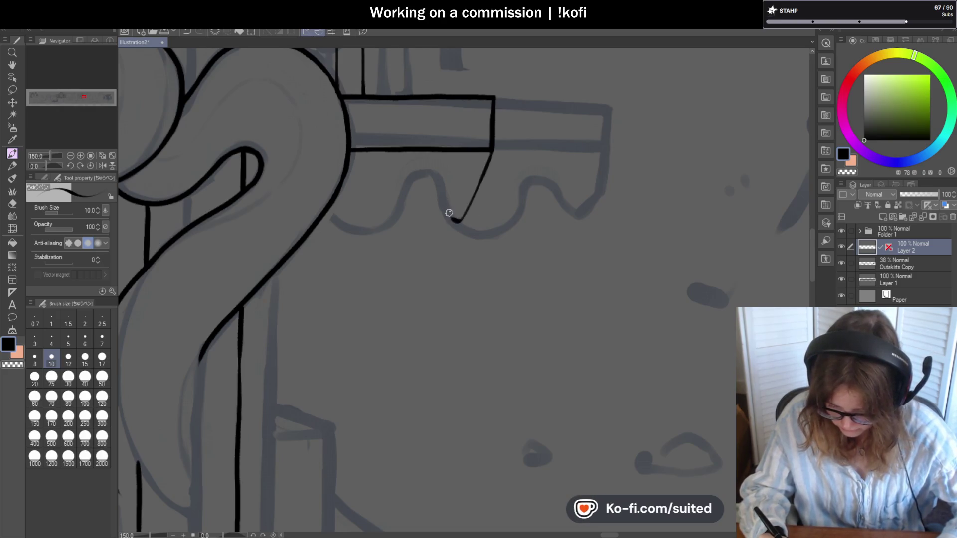
key(ctrl+z)
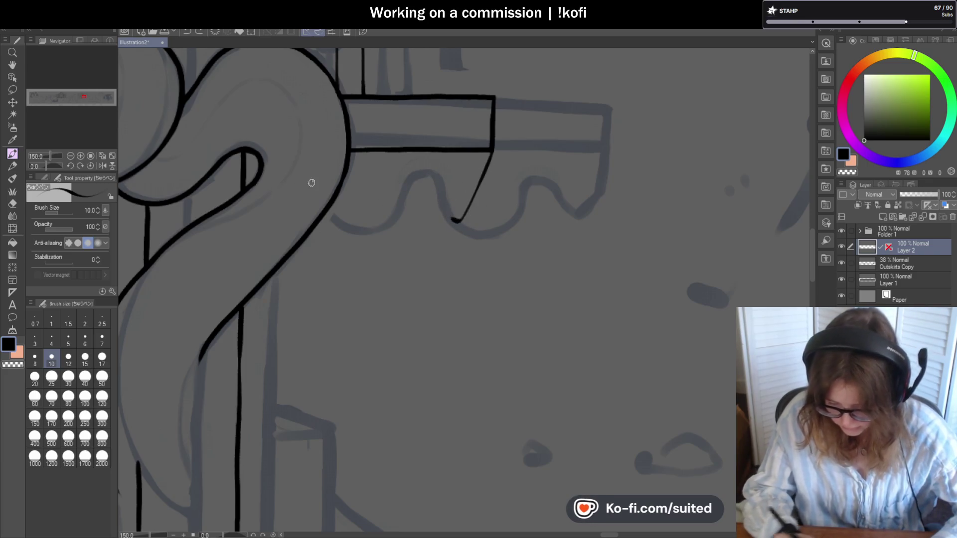
Mirror the canvas view and ink the awning's scalloped lower edge in three curves.
click(101, 165)
scroll(346, 224, up, 4)
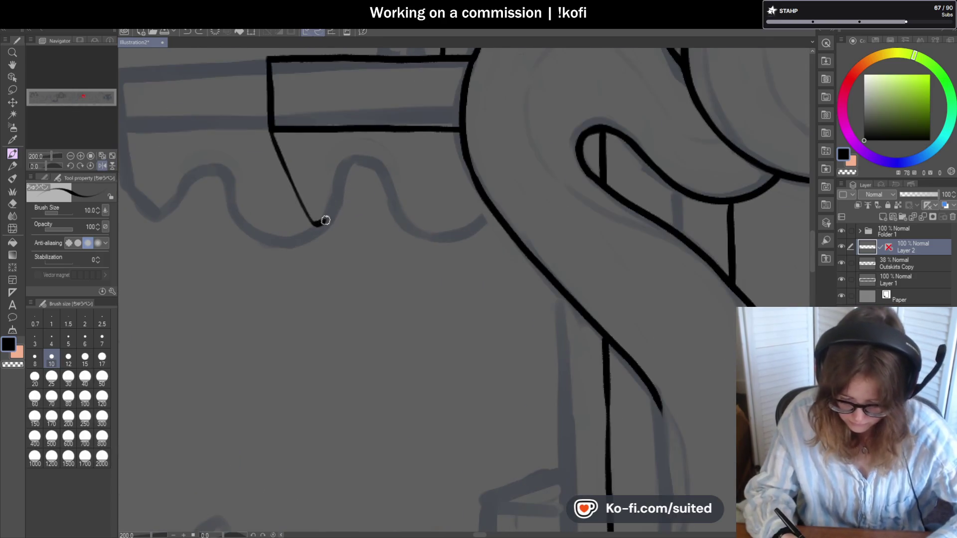
drag(386, 178, 477, 222)
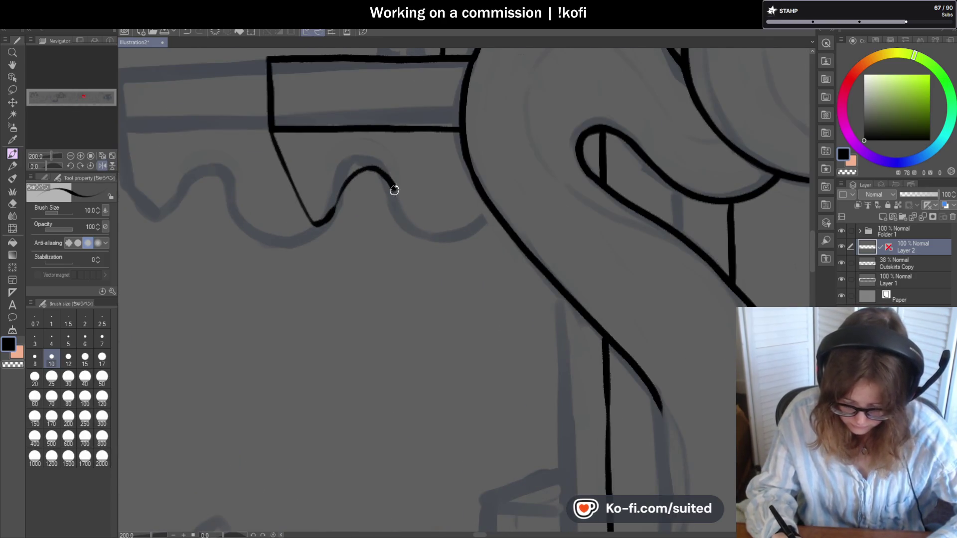
drag(372, 170, 318, 223)
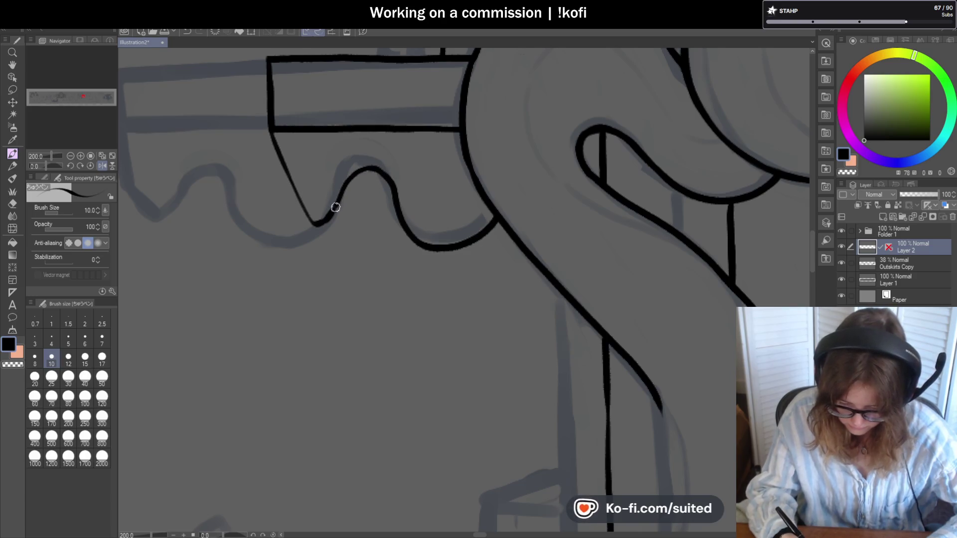
drag(272, 125, 314, 217)
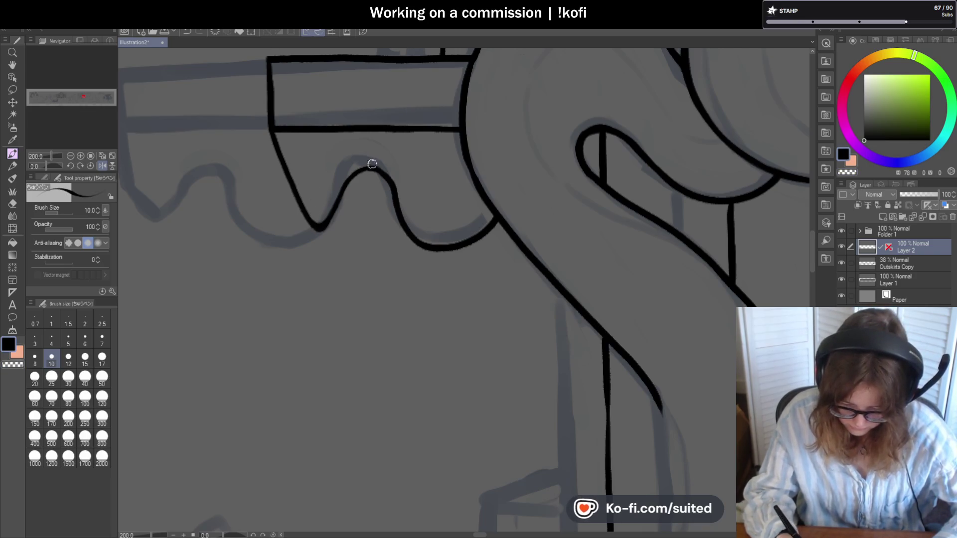
scroll(342, 196, down, 2)
scroll(577, 285, down, 4)
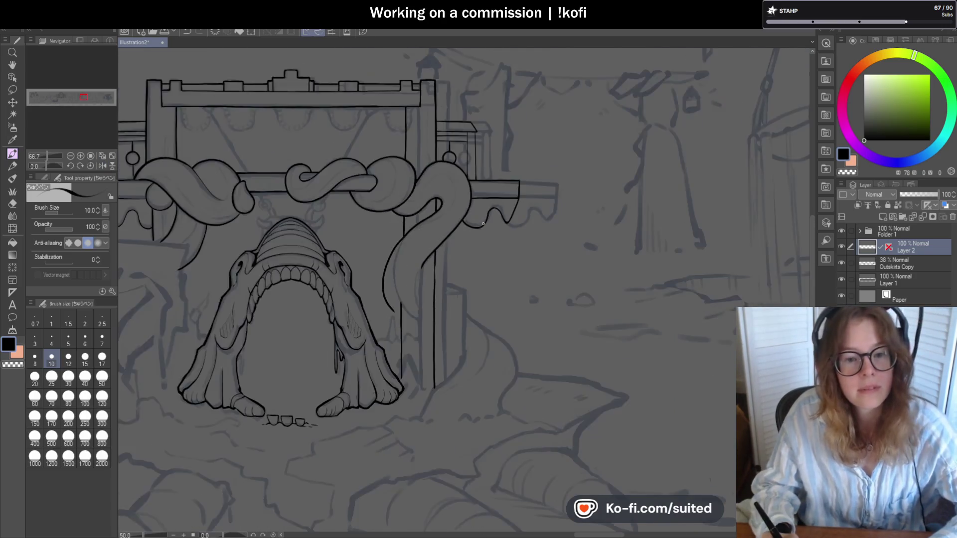
scroll(576, 286, down, 1)
scroll(568, 337, up, 1)
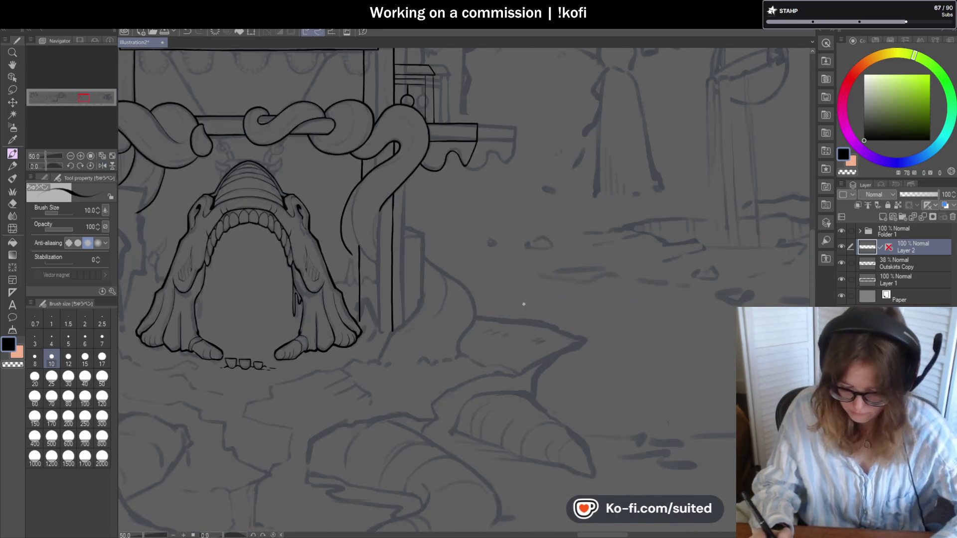
scroll(286, 254, up, 2)
Trim the tentacle line with the eraser, then ink the post's diagonal and the curved tentacle edge beside it.
drag(274, 238, 261, 215)
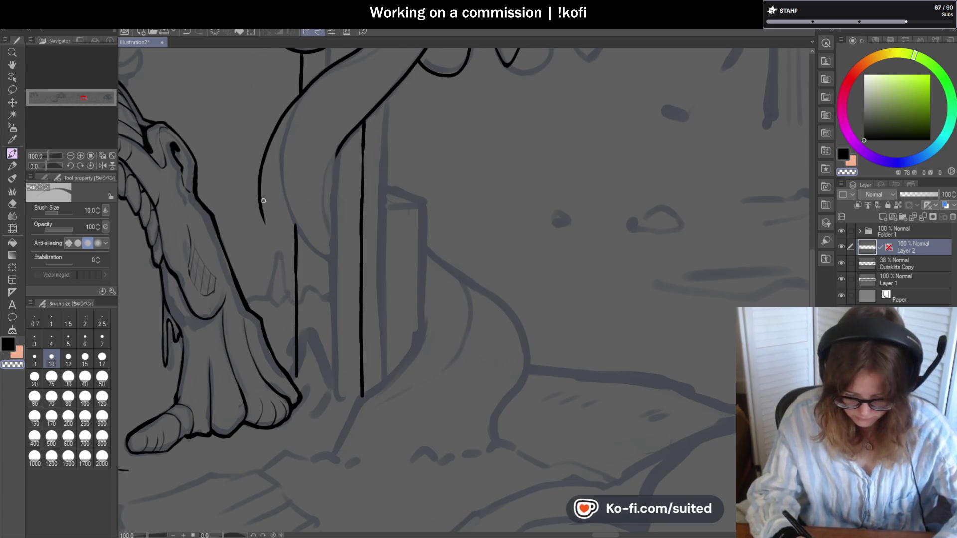
key(c)
key(c)
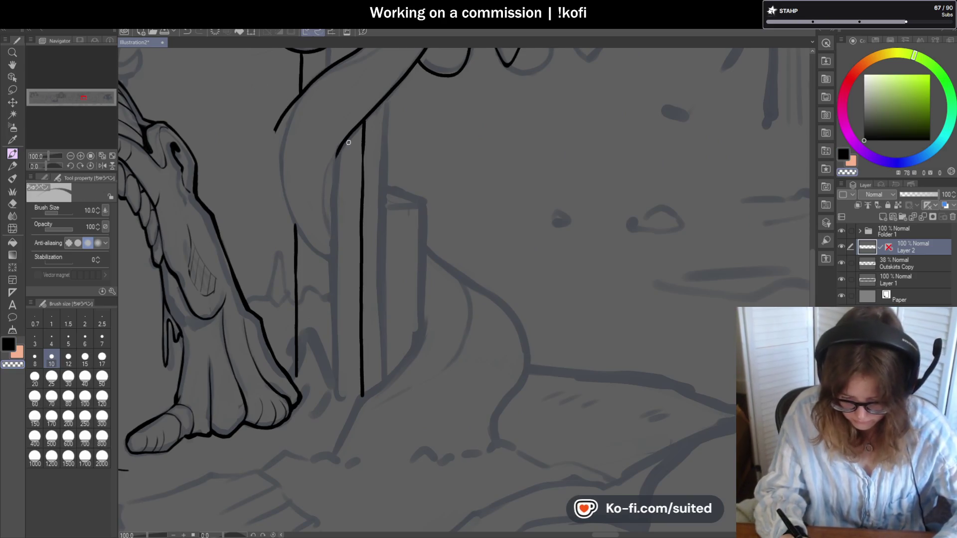
drag(359, 125, 298, 242)
key(ctrl+z)
drag(327, 162, 296, 236)
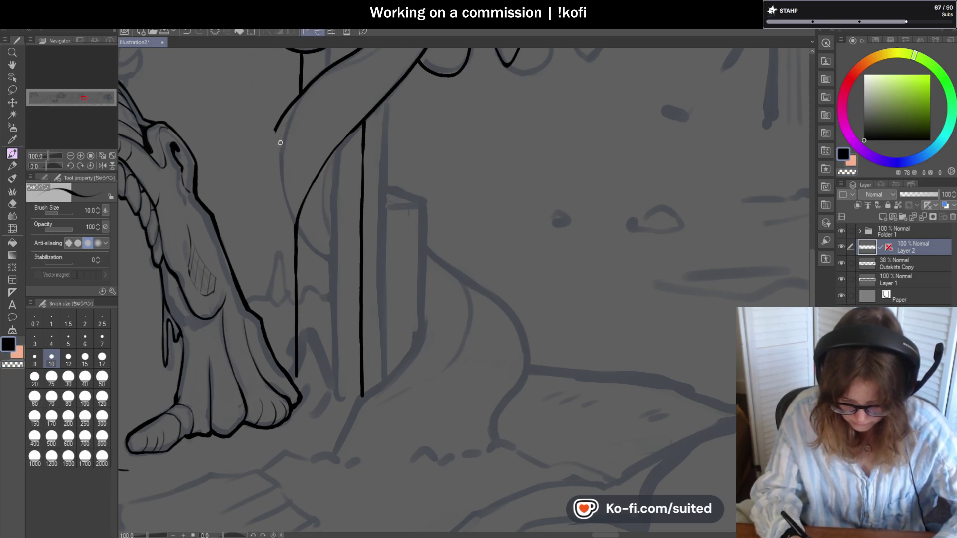
key(ctrl+z)
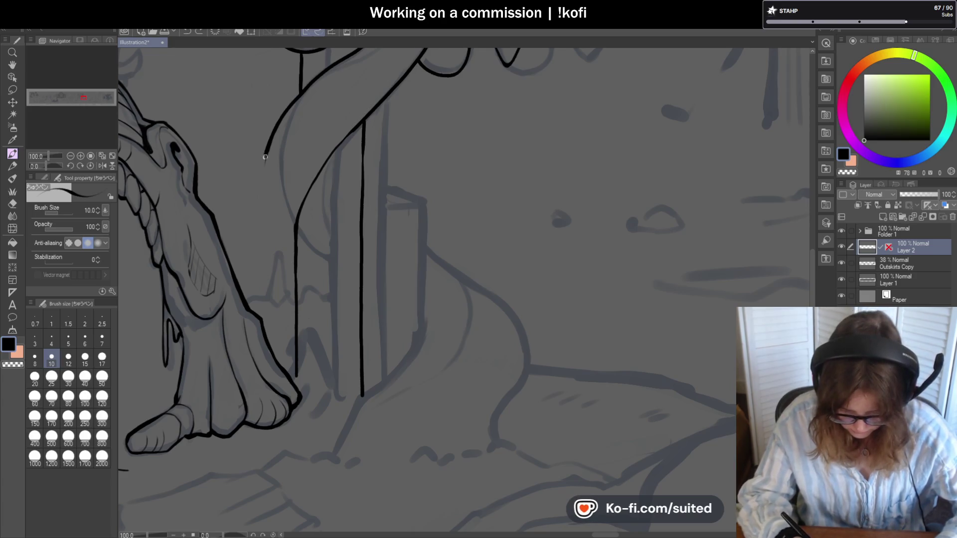
drag(265, 157, 290, 281)
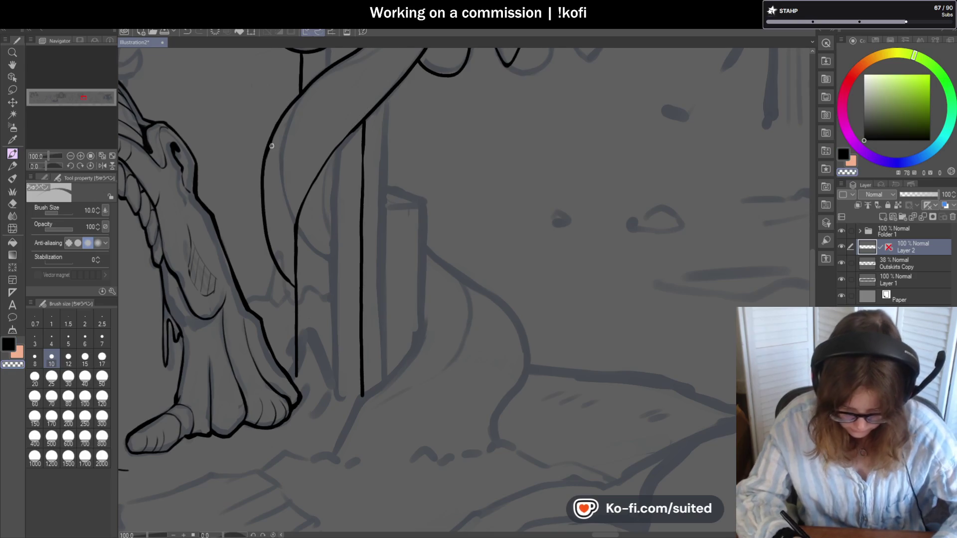
drag(263, 159, 273, 265)
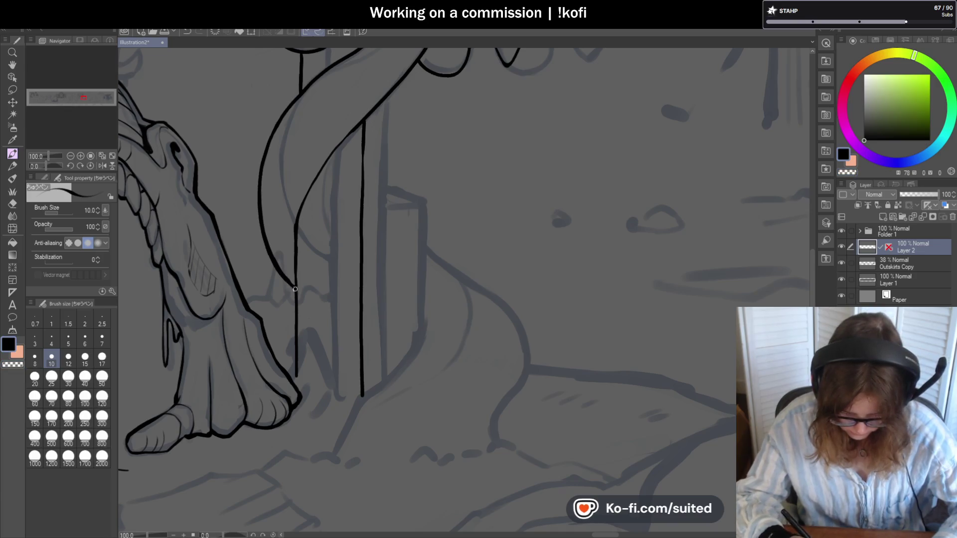
scroll(531, 272, down, 3)
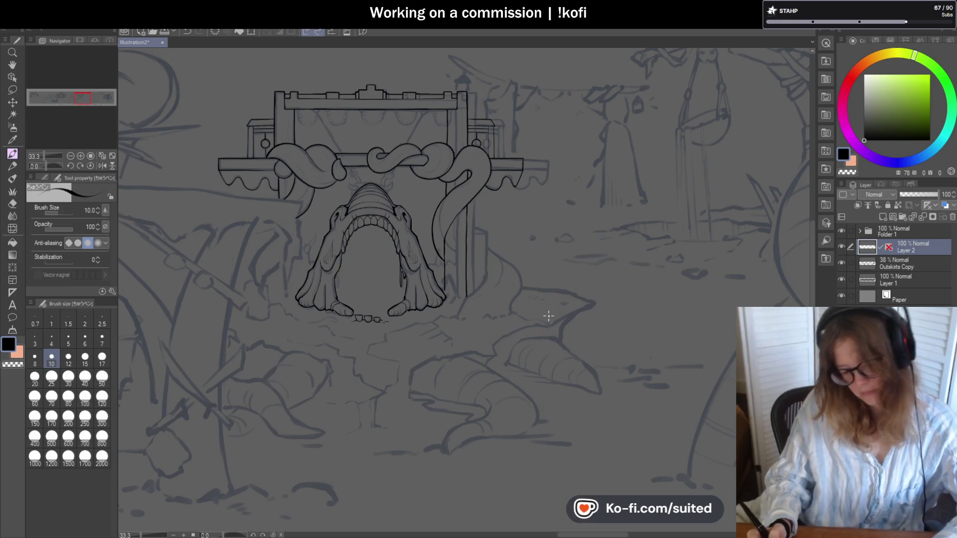
scroll(548, 316, up, 1)
scroll(521, 239, up, 2)
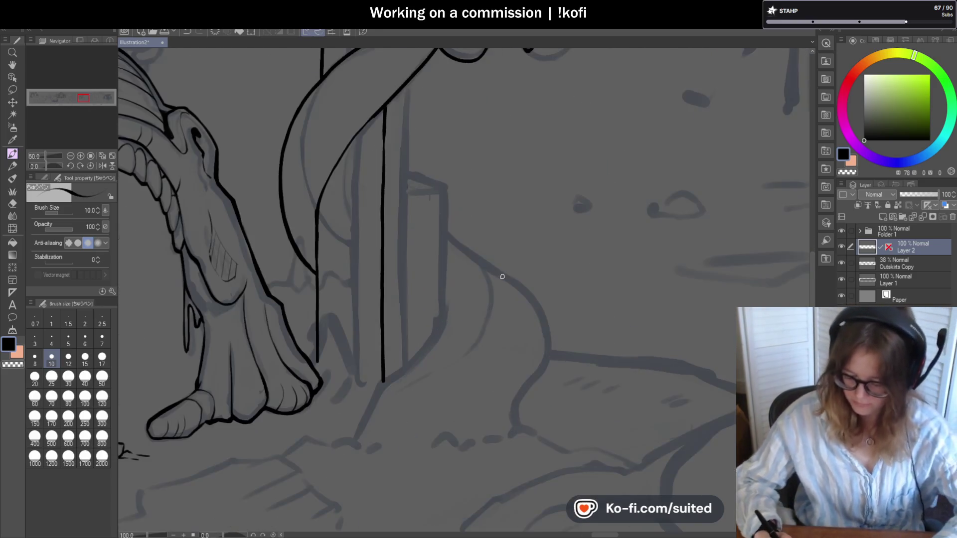
scroll(405, 199, up, 2)
Ink the box beside the post: its top edge and right side down to the ground.
drag(386, 194, 463, 193)
key(ctrl+z)
drag(385, 193, 466, 193)
scroll(367, 193, down, 2)
scroll(460, 253, up, 2)
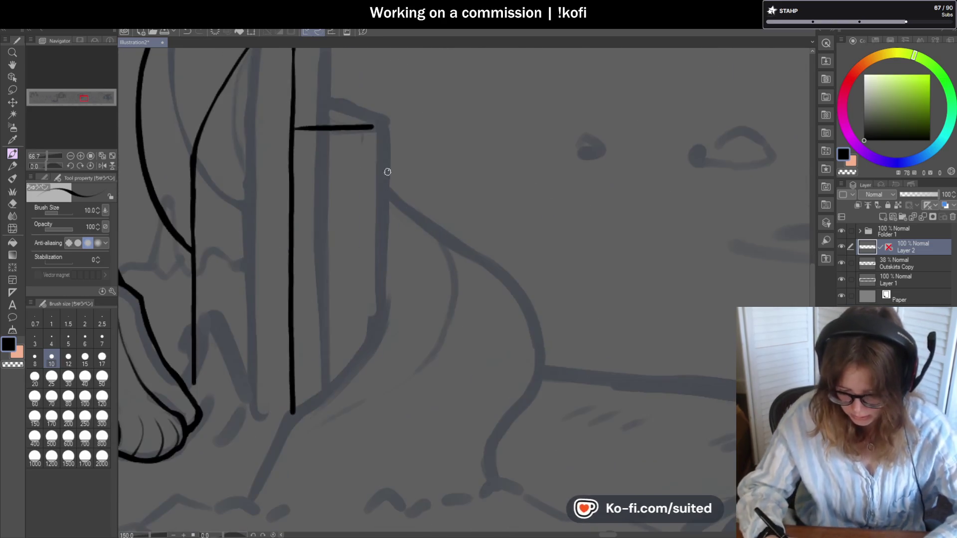
mouse_move(384, 255)
mouse_down()
mouse_move(386, 302)
mouse_move(374, 329)
mouse_up()
key(ctrl+z)
key(ctrl+z)
drag(381, 133, 384, 308)
key(ctrl+z)
drag(377, 131, 382, 320)
scroll(379, 129, up, 1)
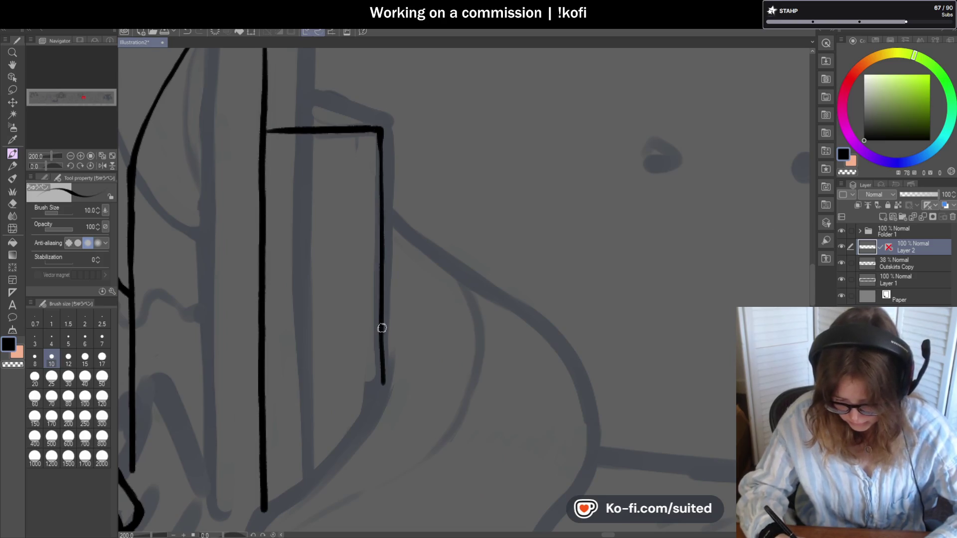
scroll(455, 291, down, 4)
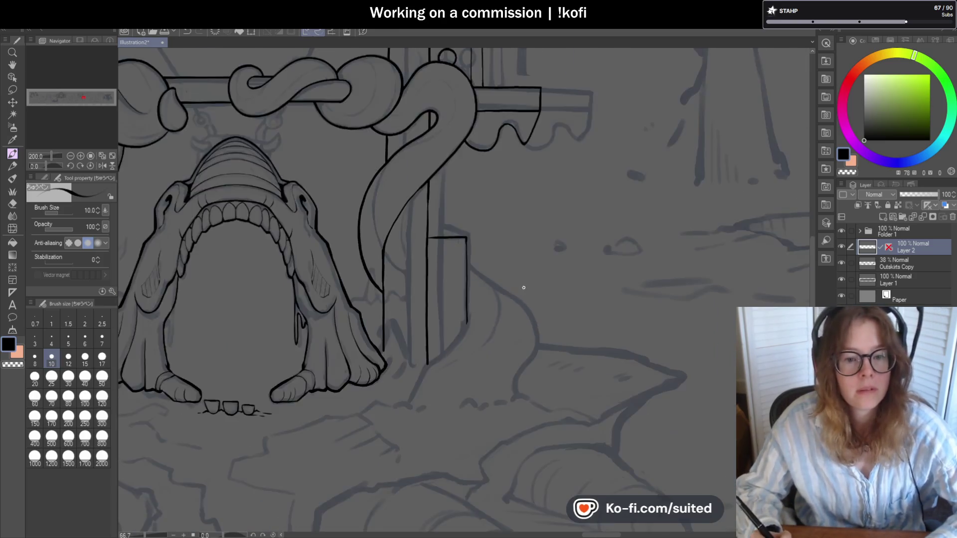
scroll(542, 276, down, 1)
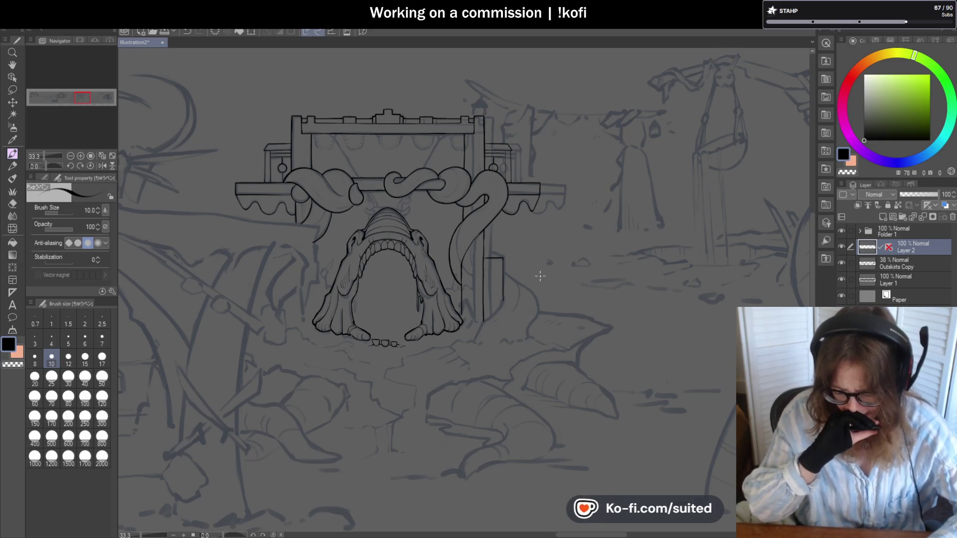
scroll(540, 276, up, 2)
scroll(400, 188, up, 2)
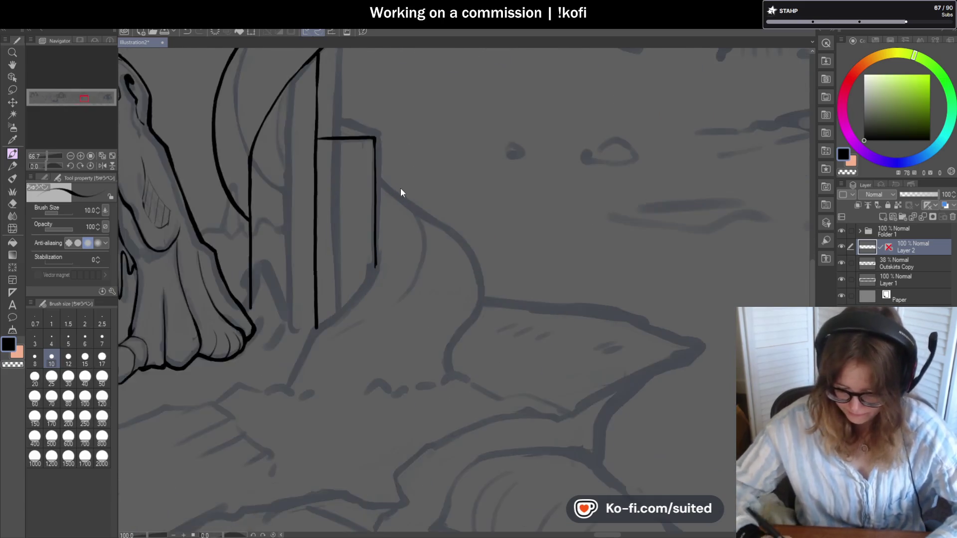
scroll(372, 173, up, 1)
Ink the rock edge sloping down from the box corner along its curve.
drag(366, 166, 505, 286)
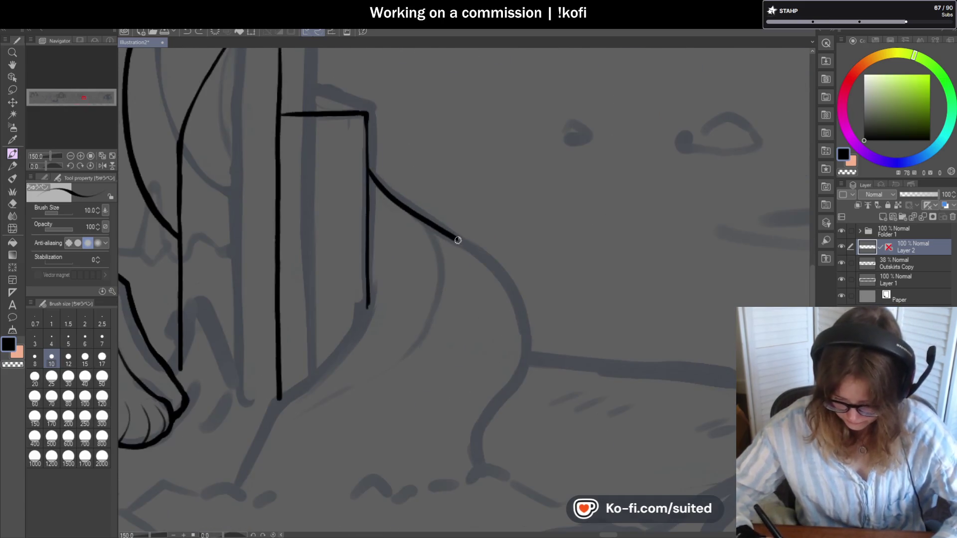
scroll(523, 306, down, 3)
scroll(467, 200, up, 3)
drag(461, 160, 443, 309)
key(ctrl+z)
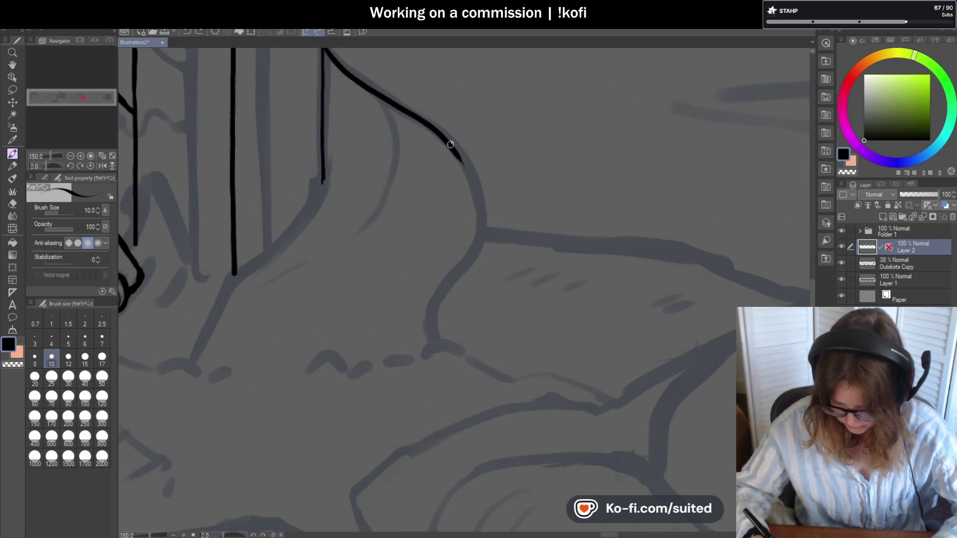
drag(478, 248, 438, 342)
scroll(541, 170, down, 2)
scroll(405, 171, up, 3)
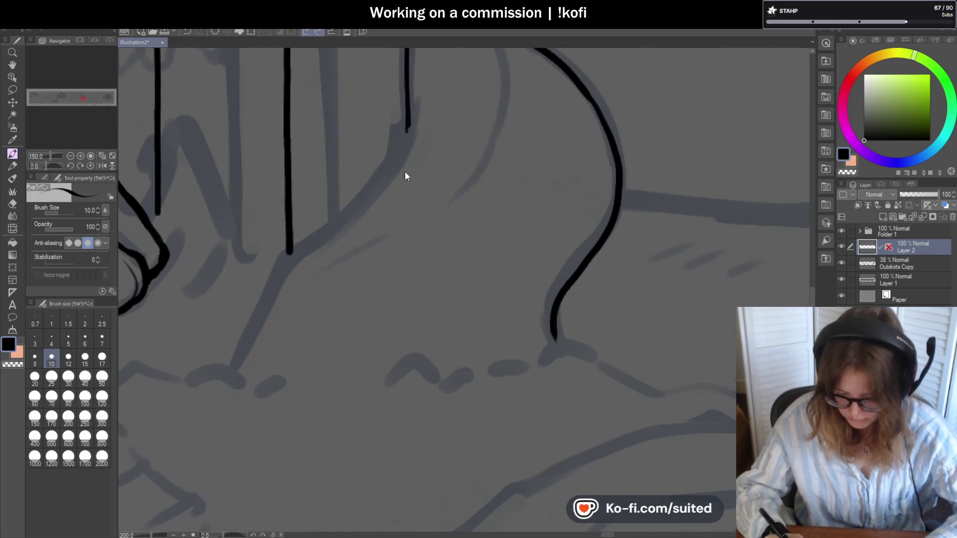
Draw the line running down-left from the post to the ground.
drag(409, 115, 292, 249)
key(ctrl+z)
mouse_move(408, 129)
mouse_down()
mouse_move(310, 239)
mouse_move(242, 350)
mouse_up()
drag(252, 311, 230, 365)
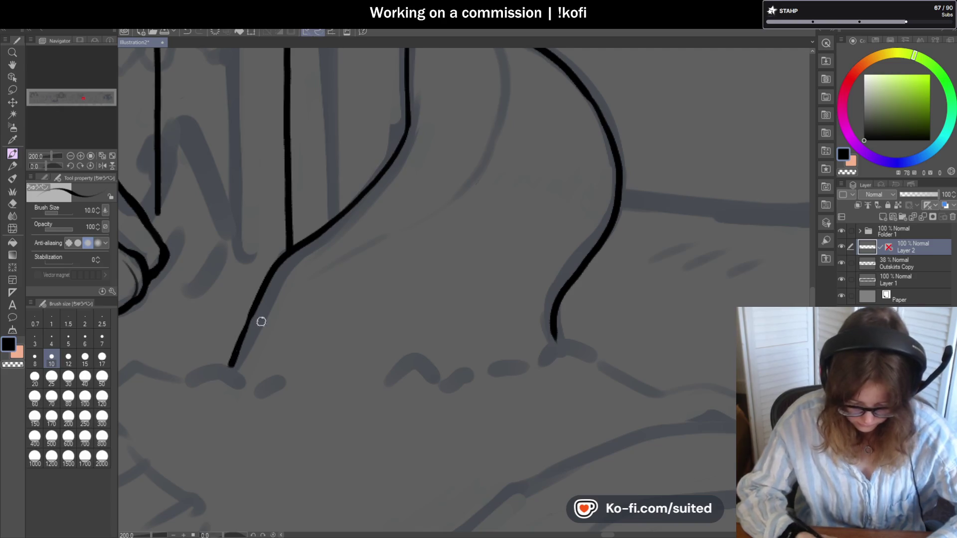
scroll(261, 321, down, 2)
scroll(336, 284, down, 1)
scroll(433, 246, down, 1)
scroll(433, 246, down, 1)
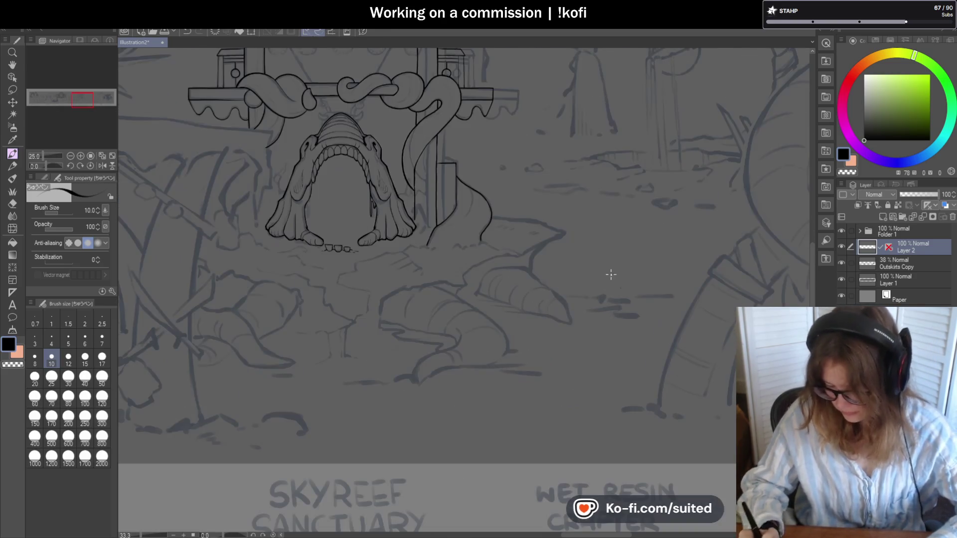
Rotate the view and ink the pointed rock's edge up to its tip and its underside ledge.
drag(46, 168, 39, 168)
scroll(395, 245, up, 2)
scroll(395, 245, up, 1)
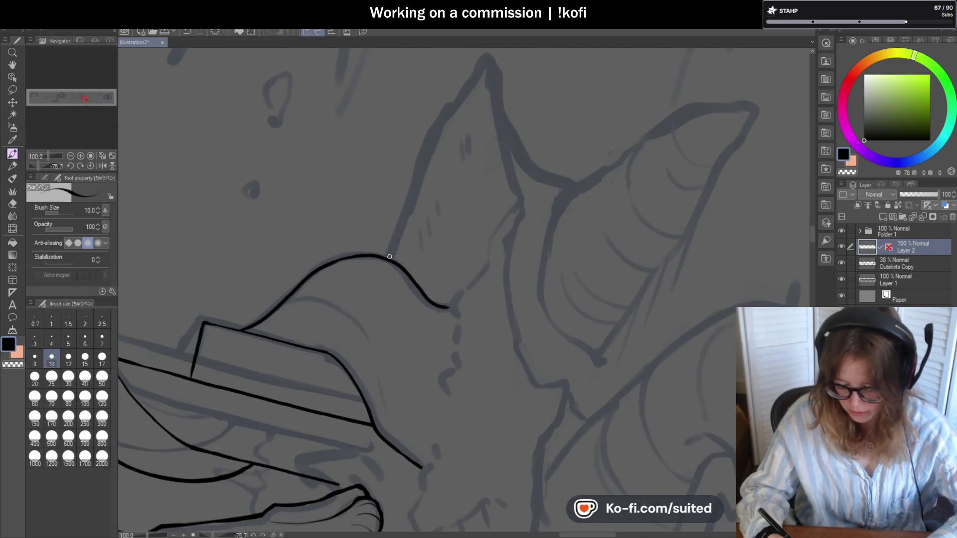
mouse_move(417, 170)
mouse_down()
mouse_move(433, 126)
mouse_move(494, 63)
mouse_up()
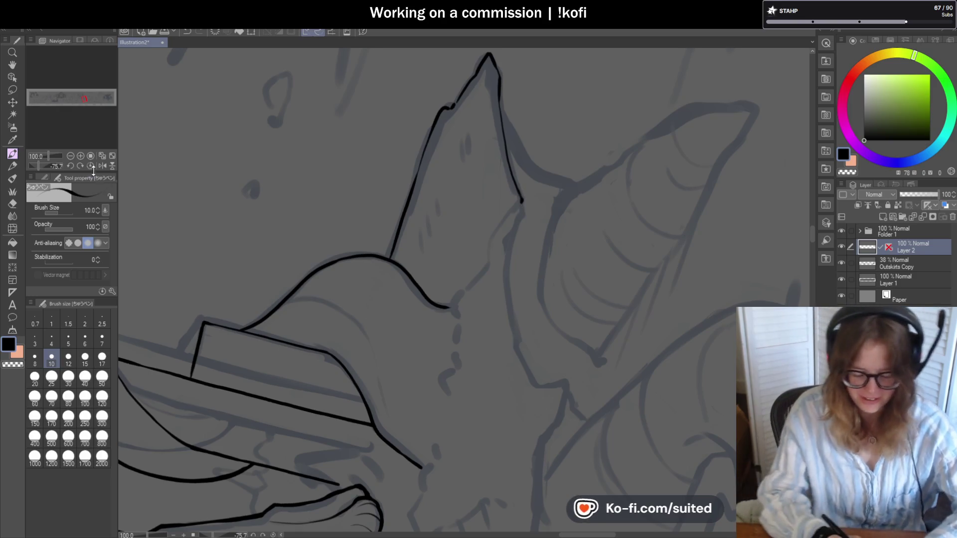
scroll(523, 232, down, 3)
scroll(547, 240, down, 2)
scroll(547, 239, up, 3)
scroll(530, 168, up, 3)
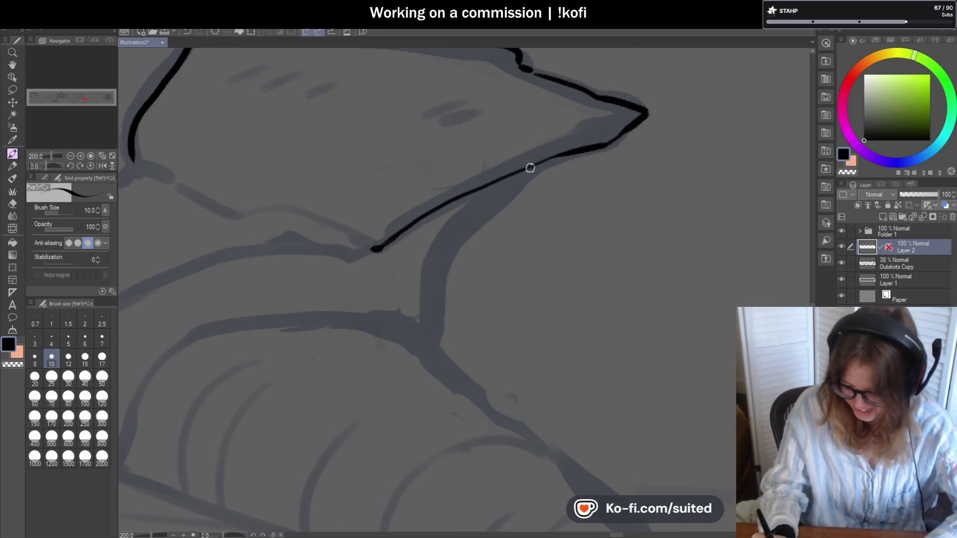
drag(495, 200, 439, 323)
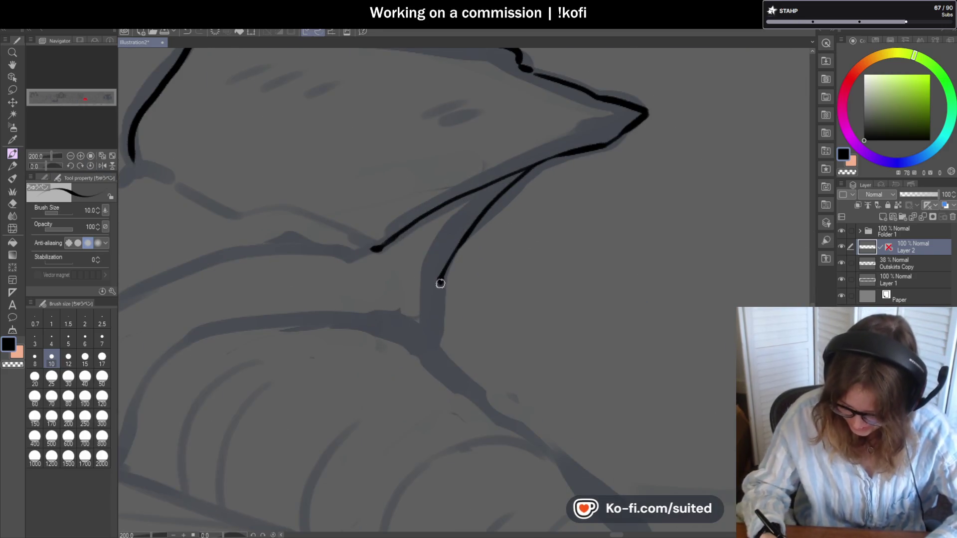
scroll(449, 301, down, 3)
scroll(515, 244, down, 2)
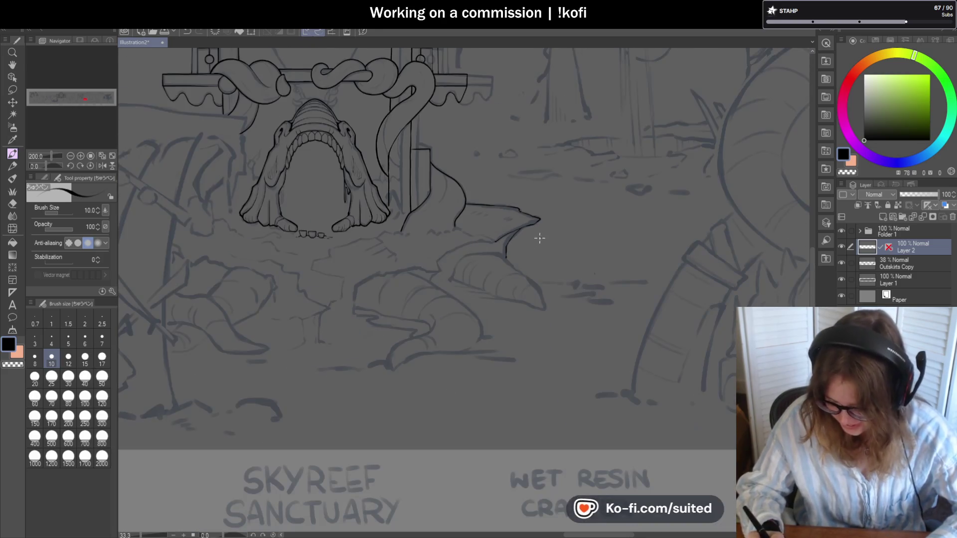
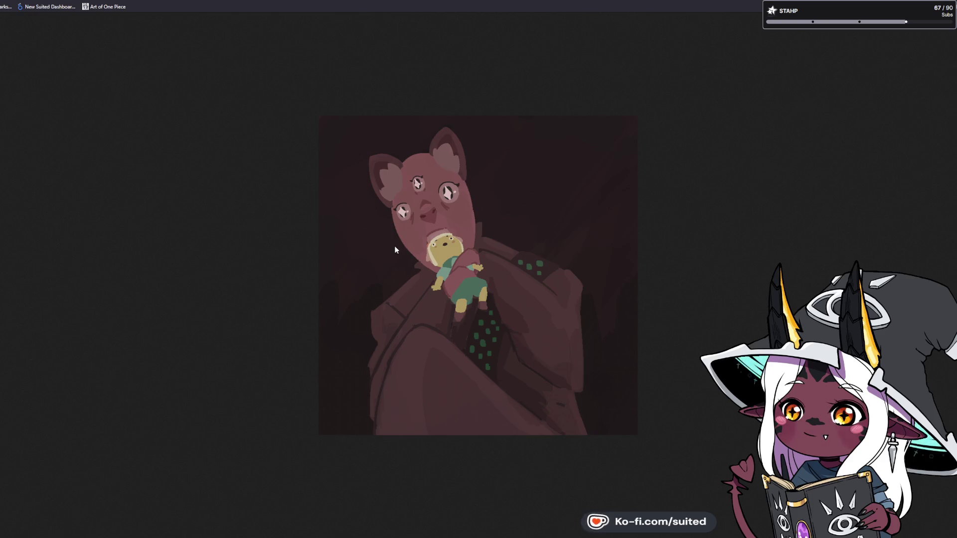
Zoom into the bear-creature painting, fit it back in view, then advance to the comic page.
key(ctrl+plus)
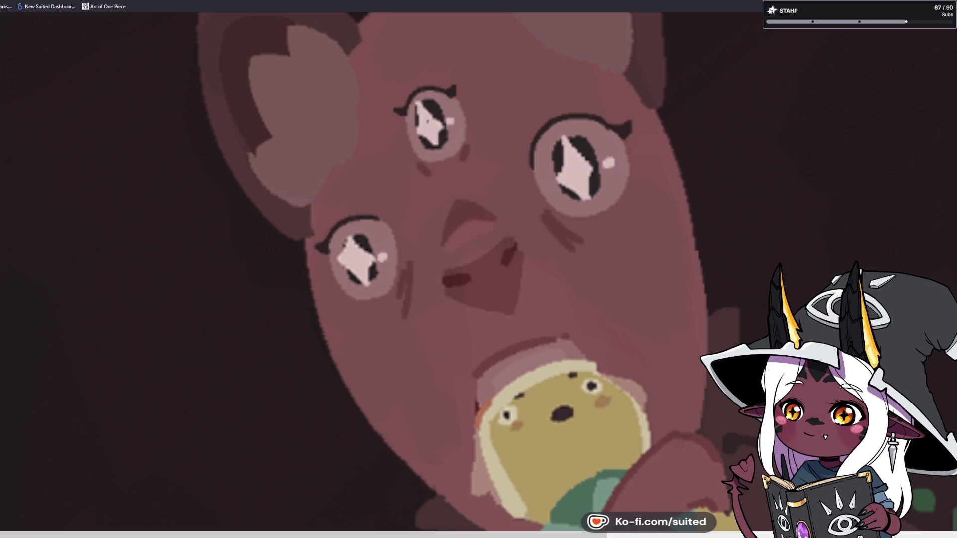
scroll(478, 270, down, 2)
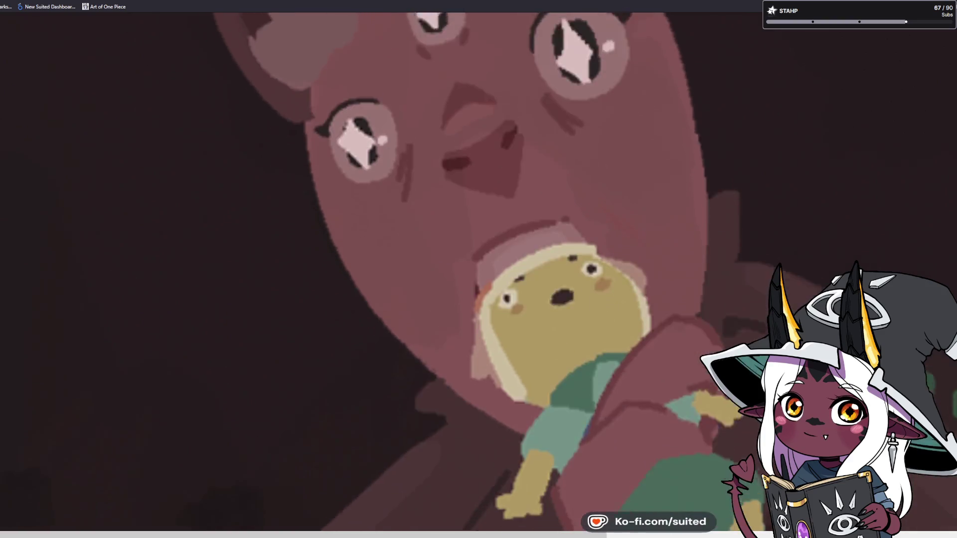
scroll(479, 270, down, 2)
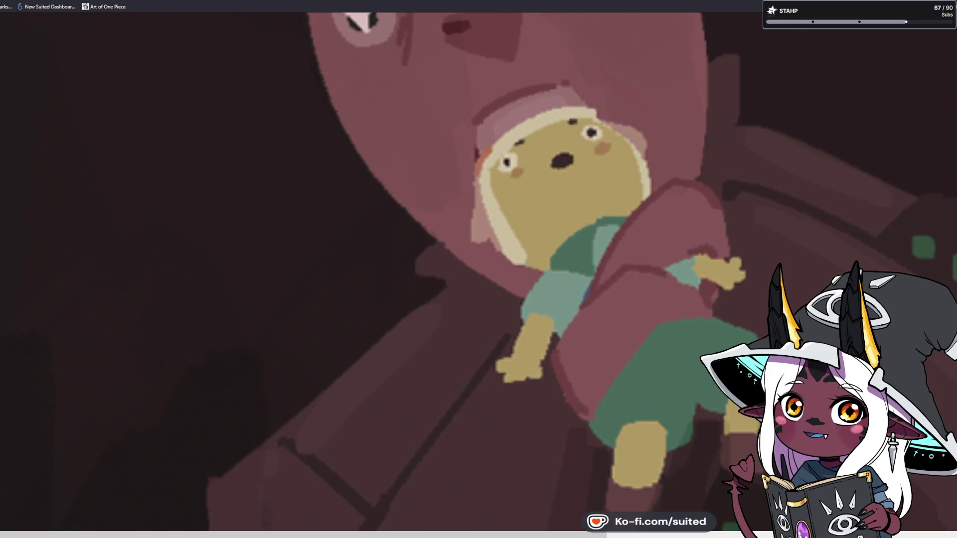
scroll(605, 295, up, 3)
scroll(605, 296, up, 1)
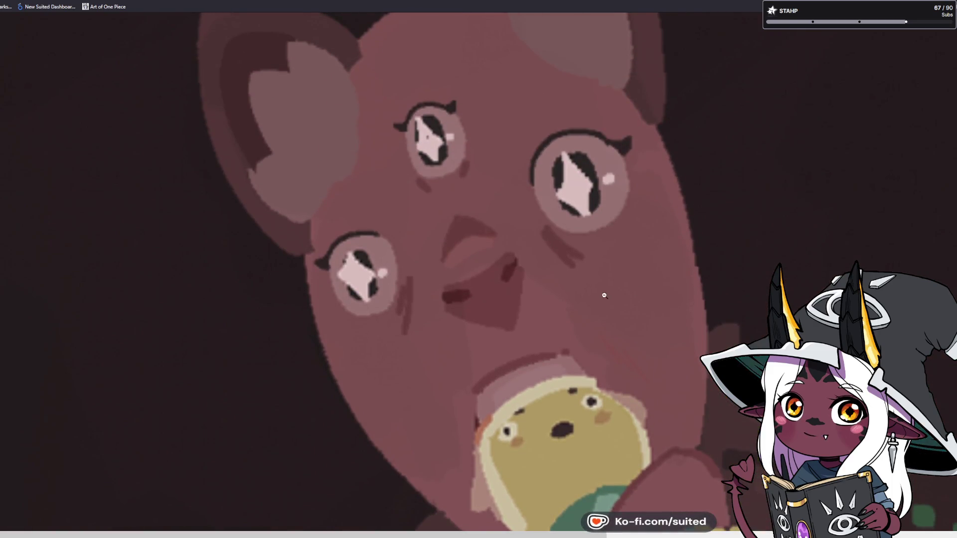
click(605, 296)
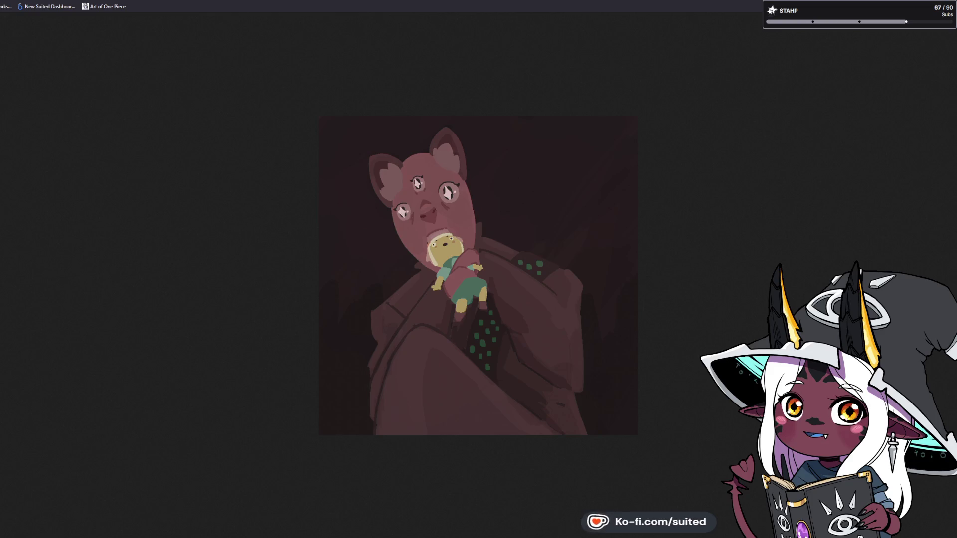
key(Right)
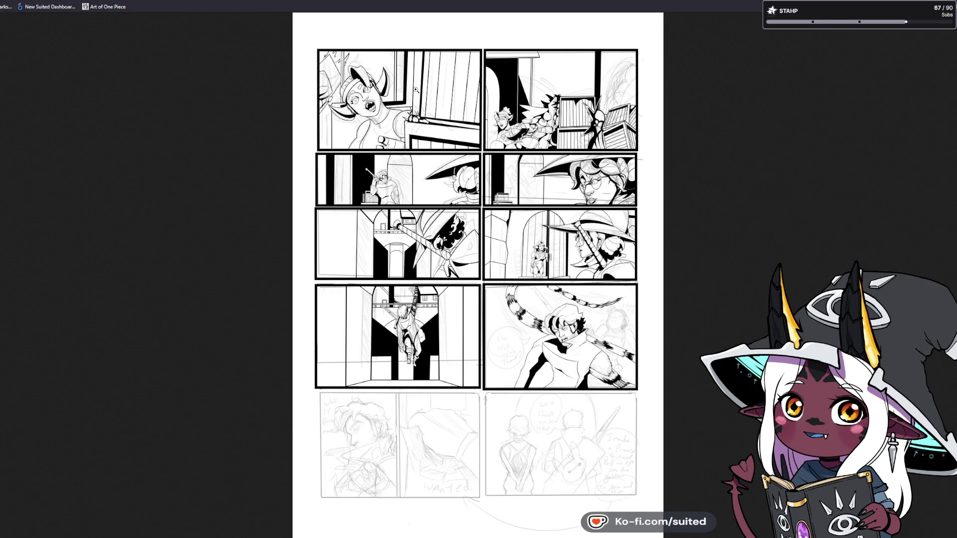
scroll(436, 95, up, 5)
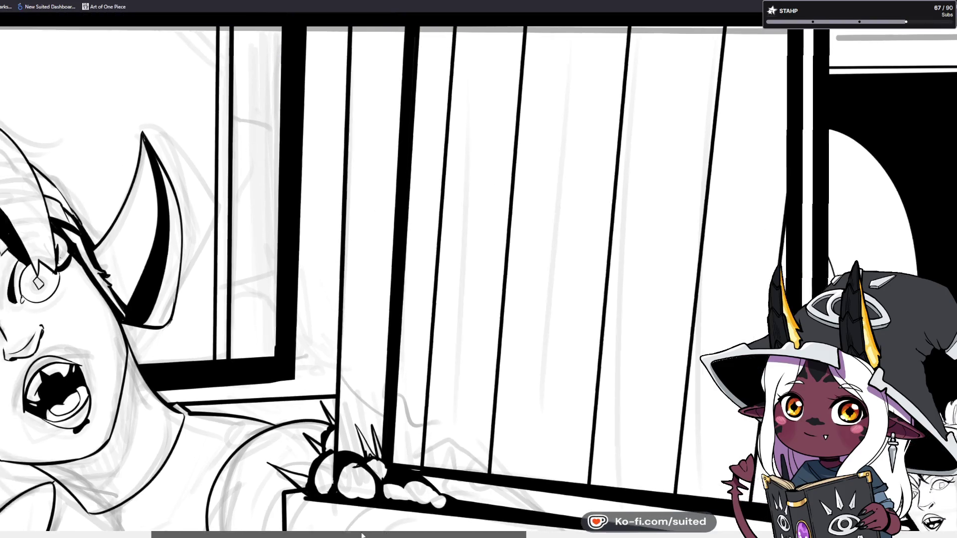
drag(362, 536, 221, 536)
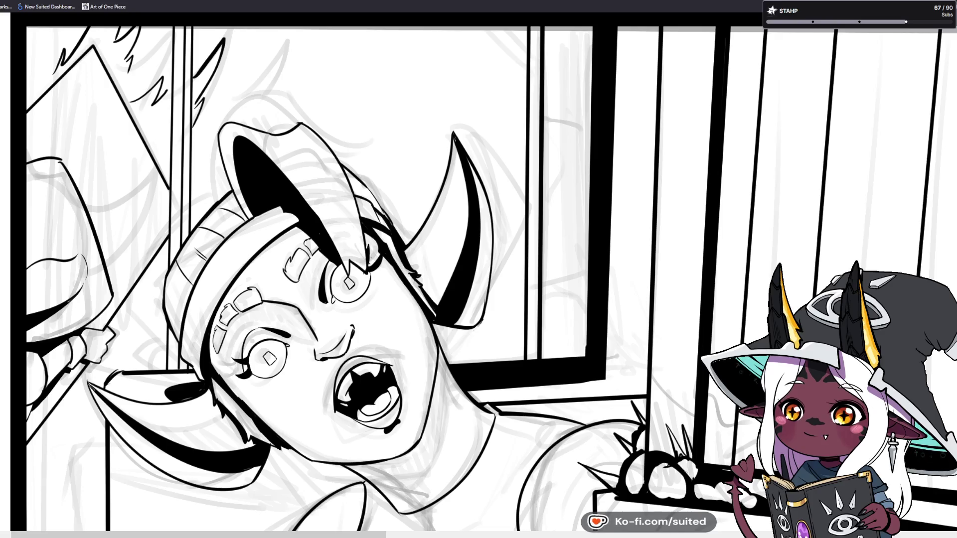
key(ctrl+0)
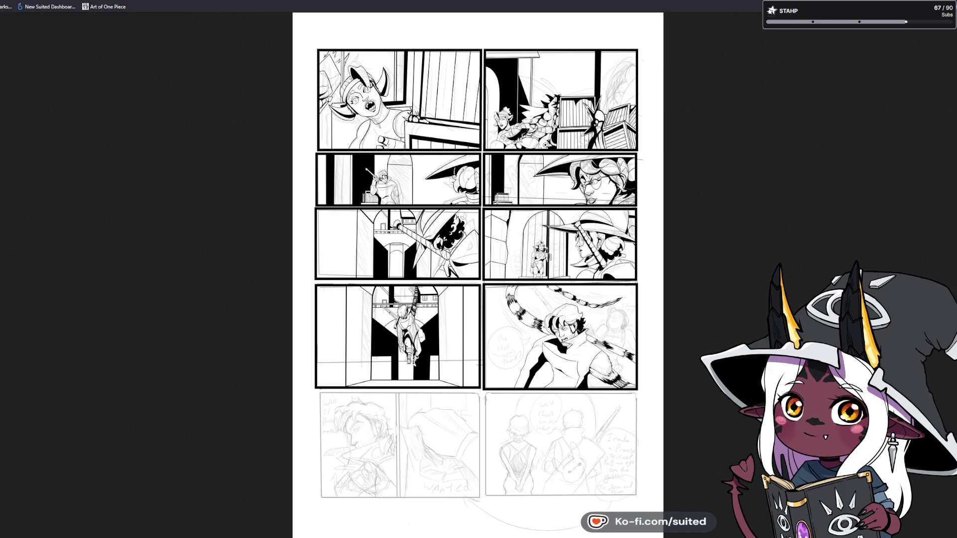
scroll(556, 155, up, 5)
scroll(316, 201, up, 3)
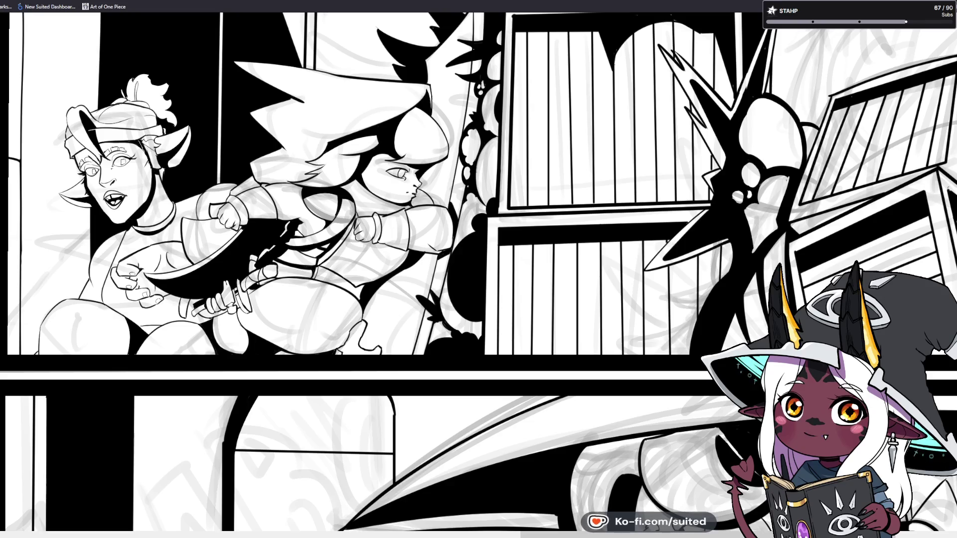
key(ctrl+0)
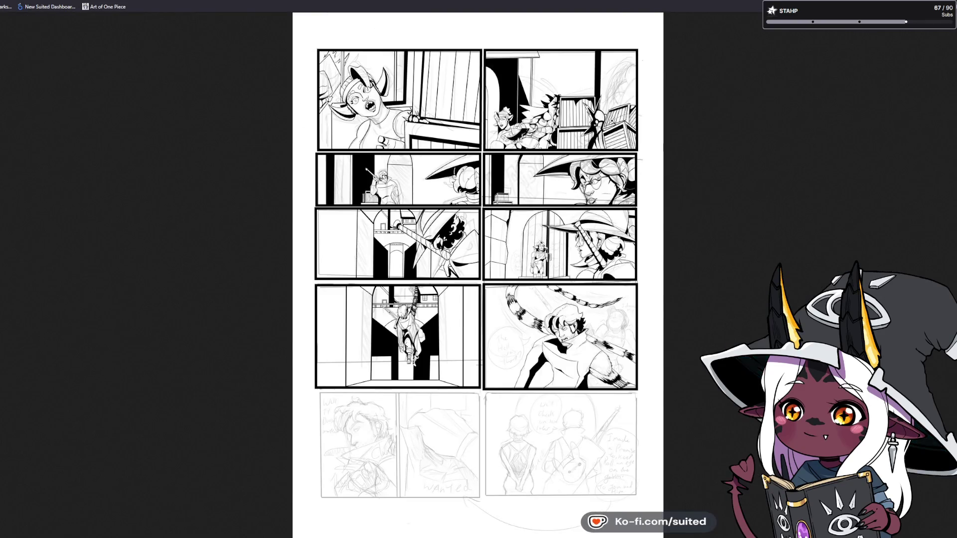
scroll(597, 128, up, 5)
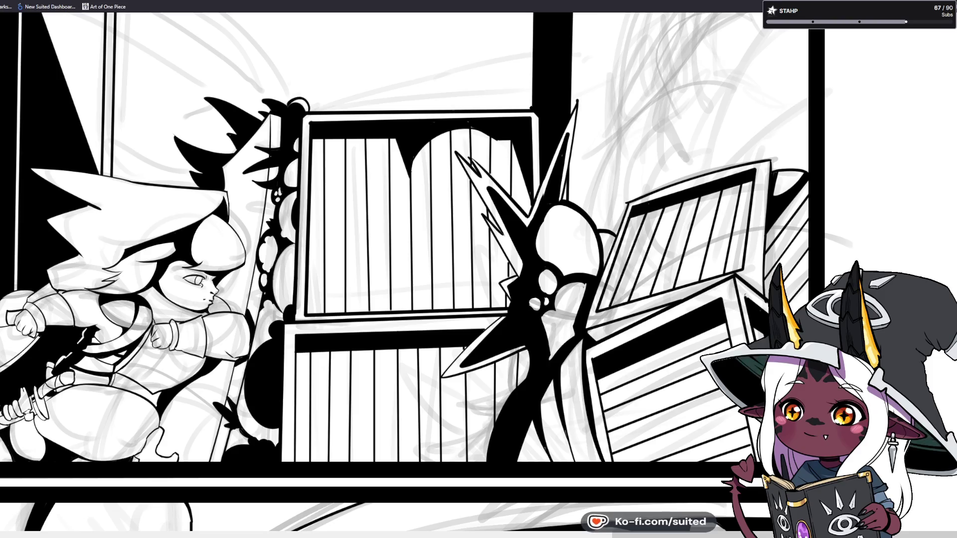
scroll(263, 516, up, 3)
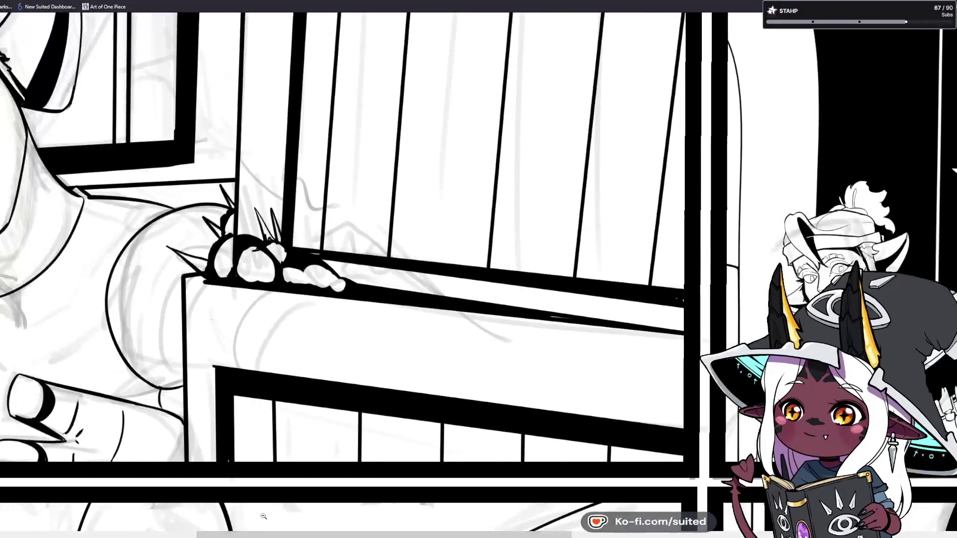
scroll(263, 516, down, 3)
scroll(318, 465, down, 3)
scroll(374, 416, down, 3)
scroll(429, 363, down, 3)
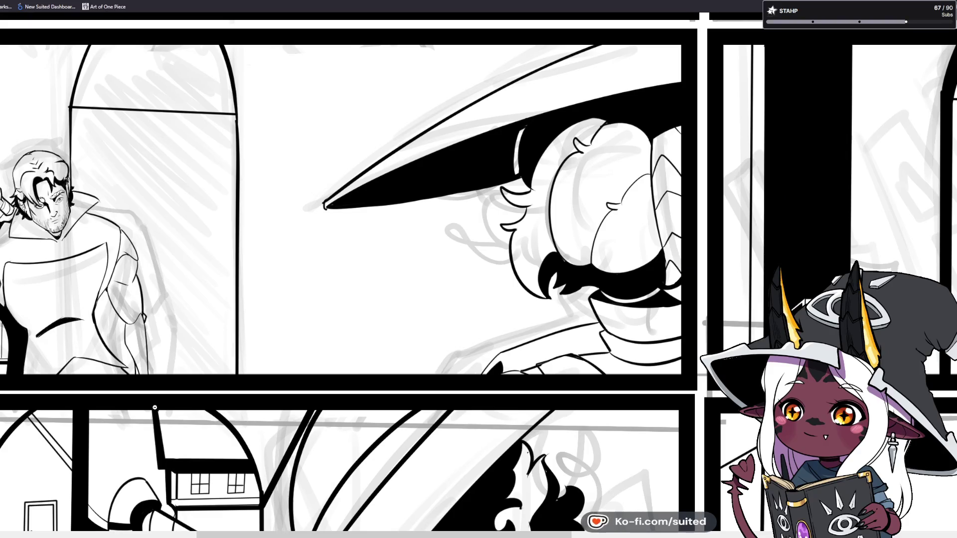
drag(221, 537, 586, 536)
scroll(346, 331, left, 5)
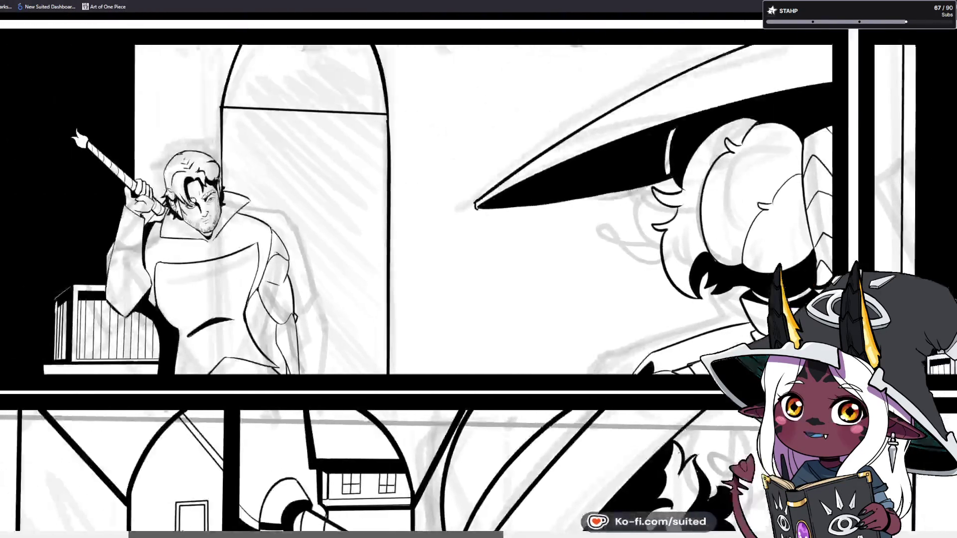
scroll(346, 332, down, 2)
scroll(347, 332, down, 3)
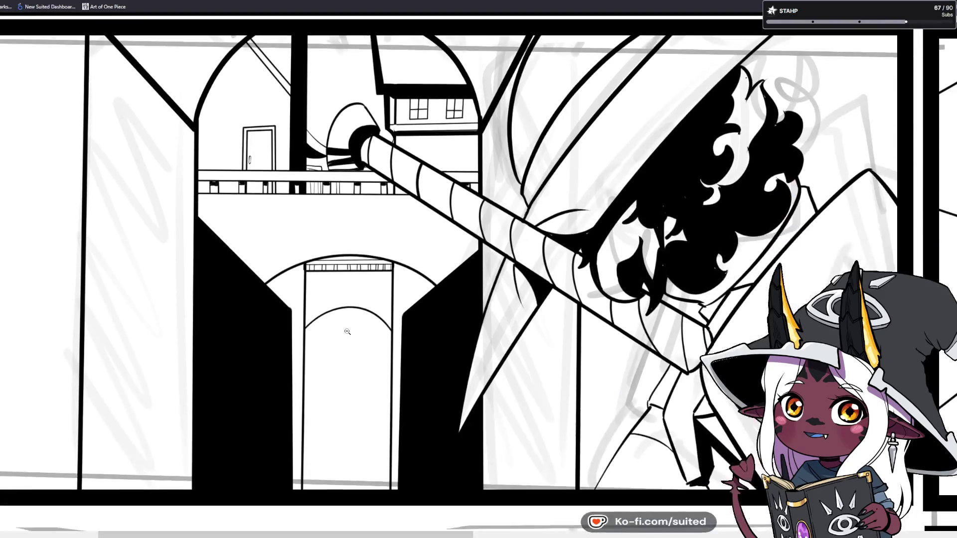
mouse_move(329, 527)
mouse_down()
mouse_move(462, 506)
mouse_move(699, 504)
mouse_up()
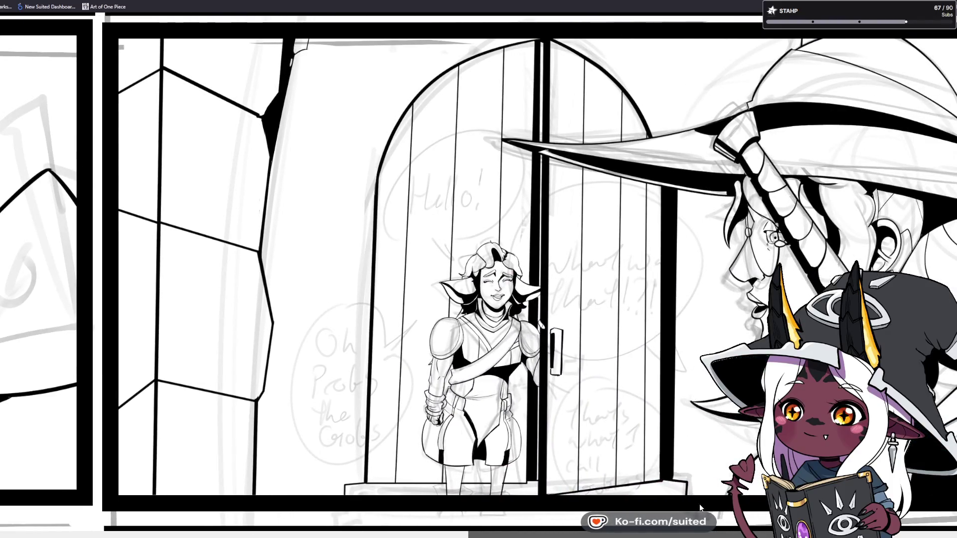
drag(699, 504, 700, 505)
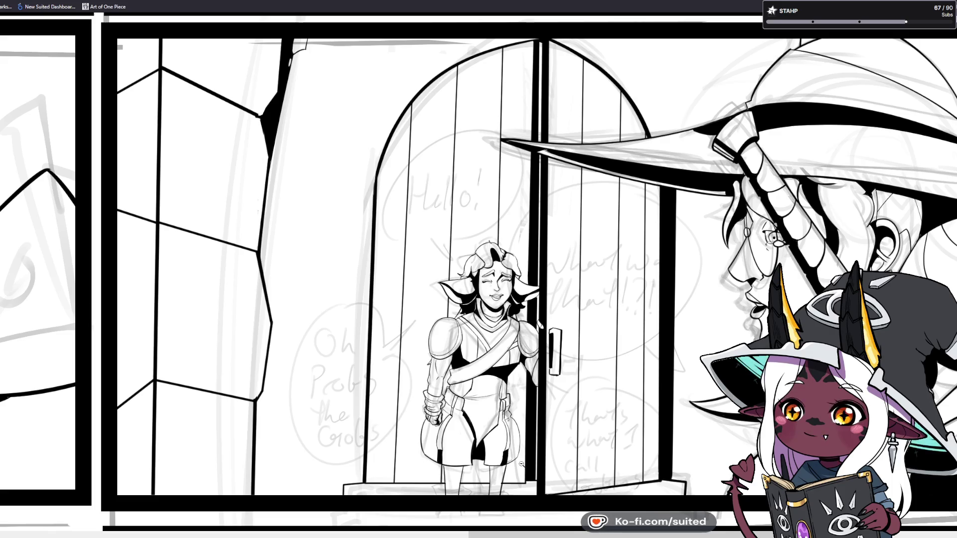
scroll(479, 269, left, 5)
scroll(401, 384, left, 3)
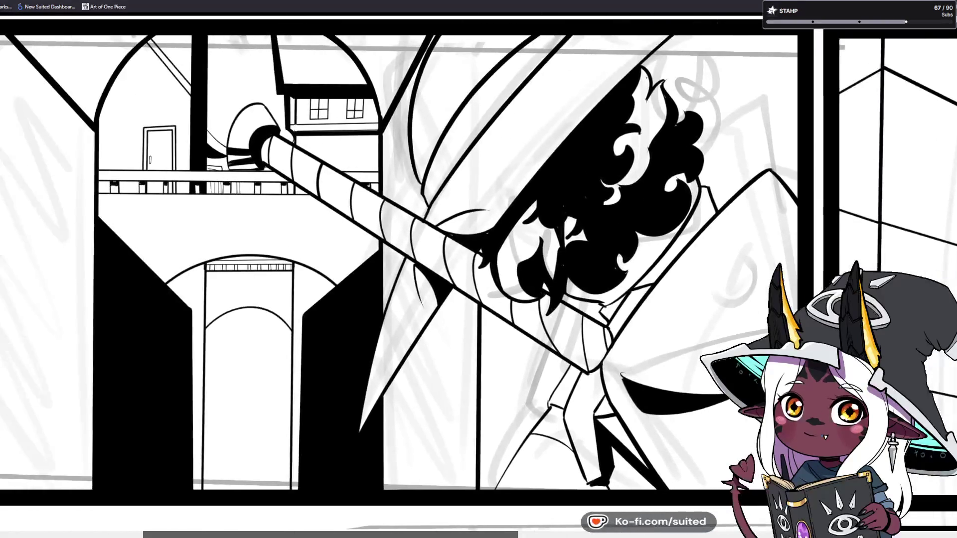
scroll(401, 384, down, 3)
scroll(401, 384, down, 1)
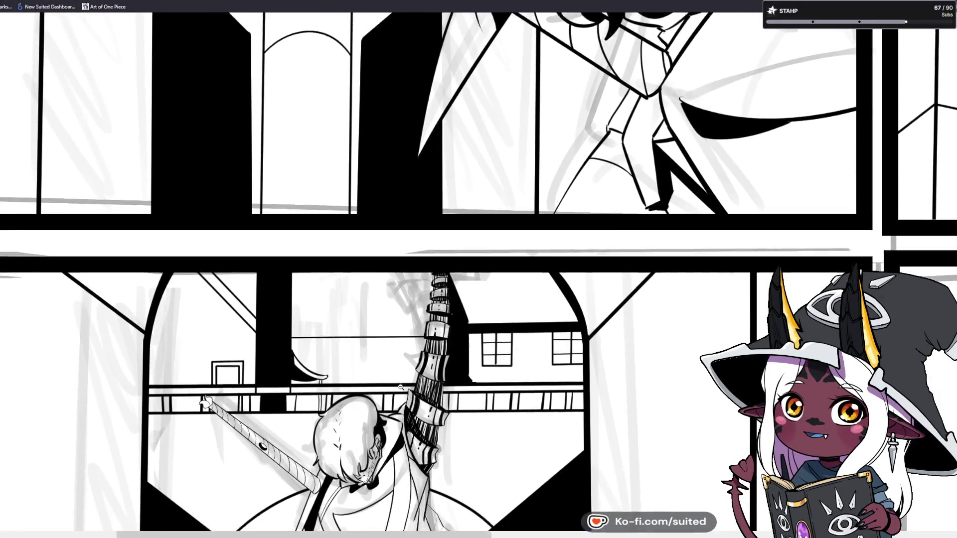
scroll(401, 384, down, 1)
scroll(396, 397, down, 2)
scroll(389, 410, down, 1)
scroll(389, 410, down, 1)
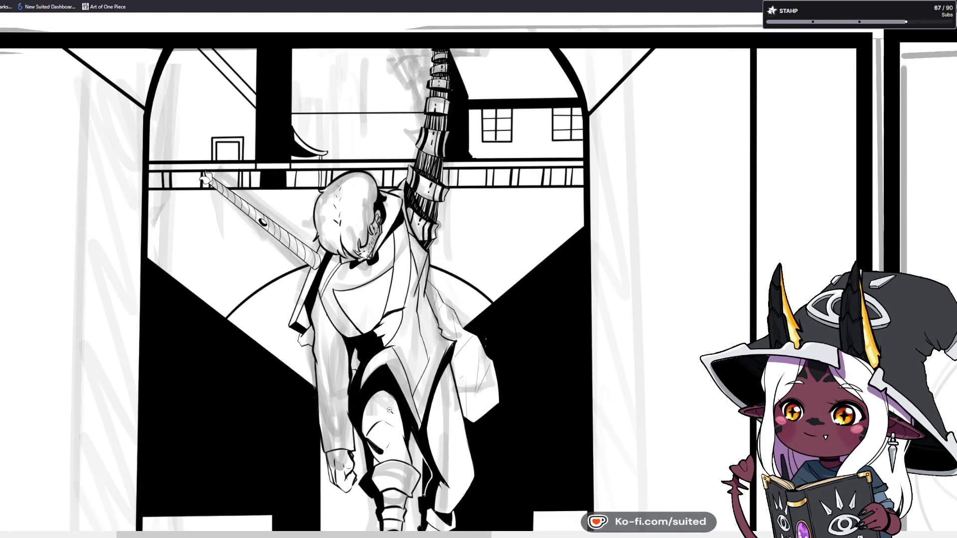
scroll(388, 410, down, 1)
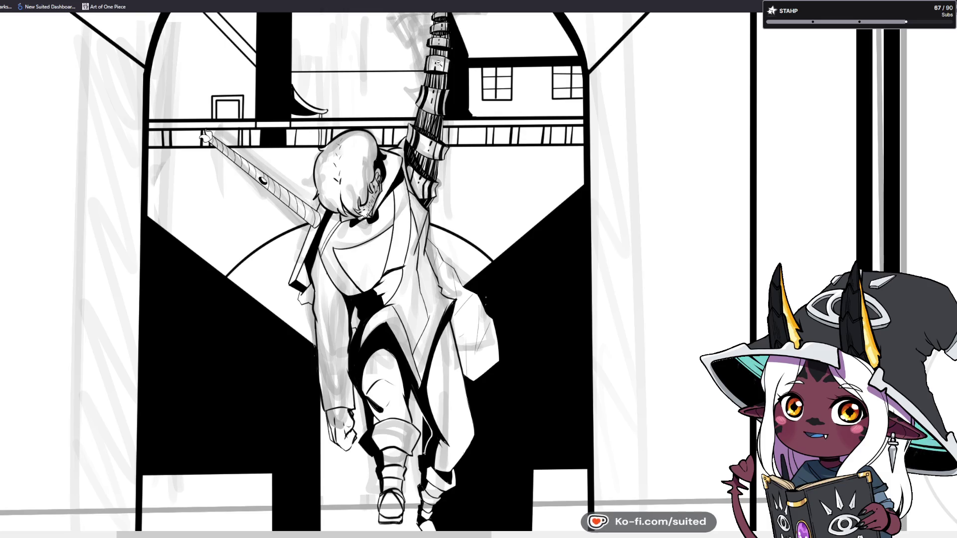
drag(364, 535, 671, 536)
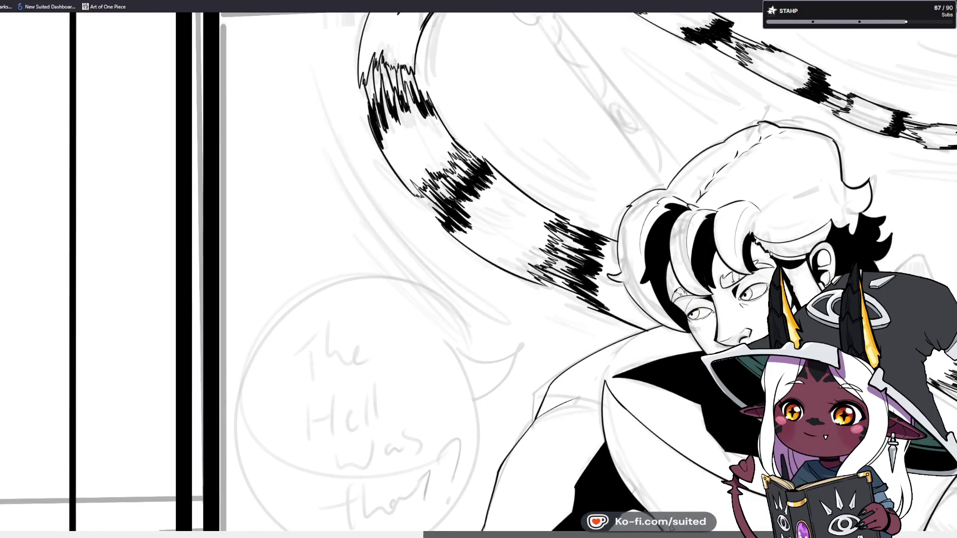
drag(671, 536, 785, 536)
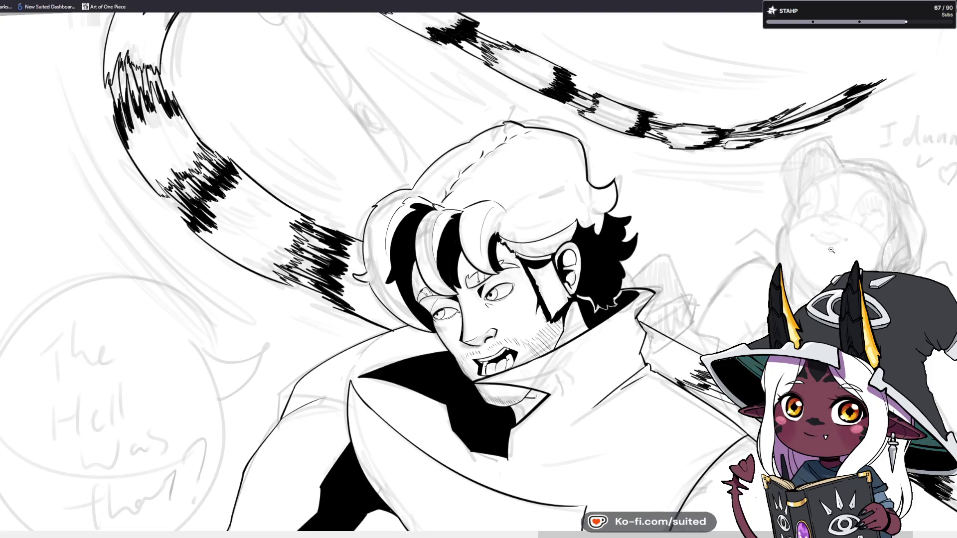
scroll(739, 247, down, 5)
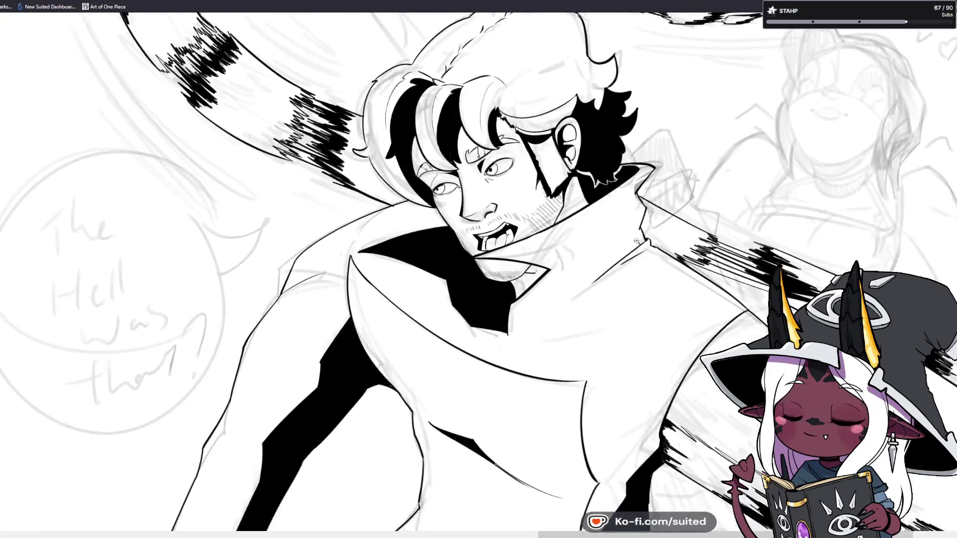
scroll(187, 65, up, 3)
scroll(206, 82, up, 7)
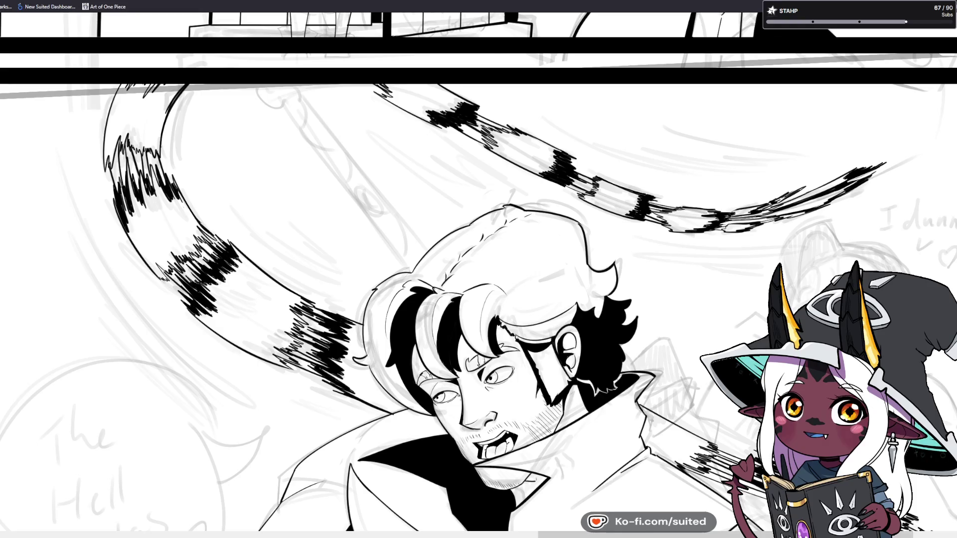
scroll(505, 399, down, 1)
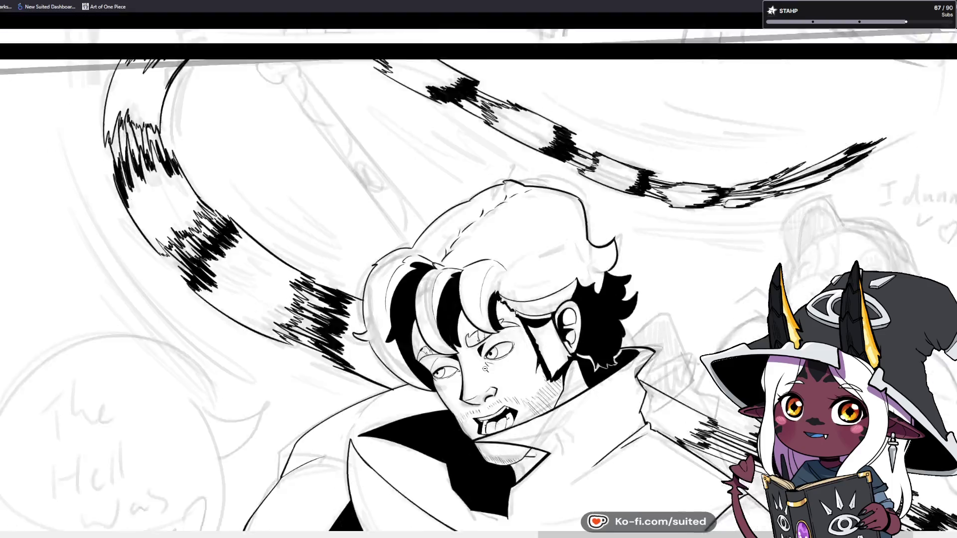
scroll(504, 400, down, 4)
scroll(479, 269, down, 6)
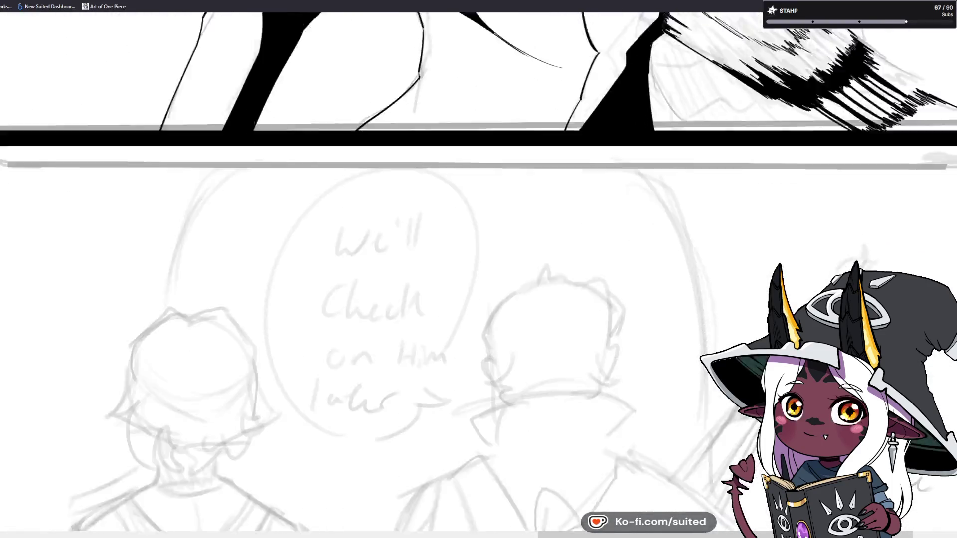
scroll(479, 269, down, 2)
drag(599, 534, 71, 532)
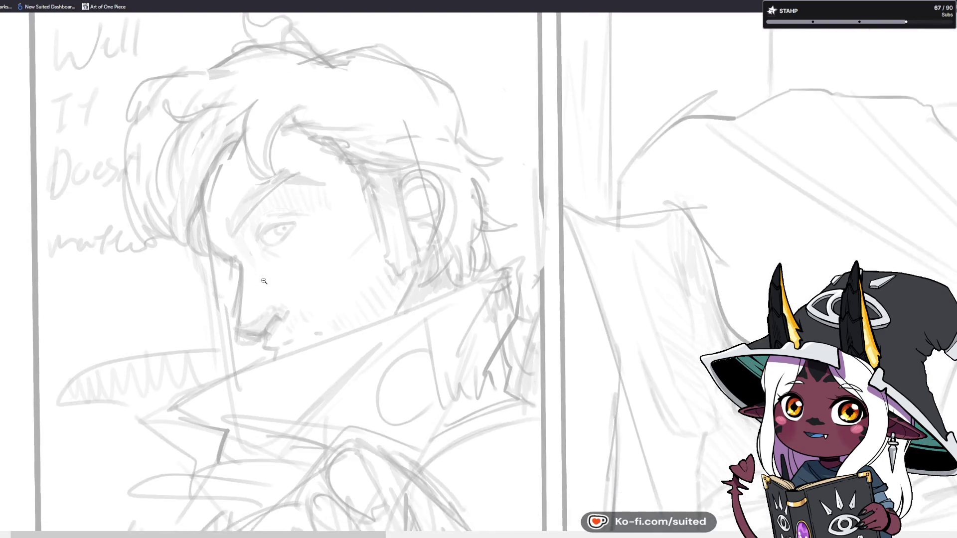
scroll(243, 320, down, 3)
scroll(244, 319, down, 2)
scroll(244, 319, up, 4)
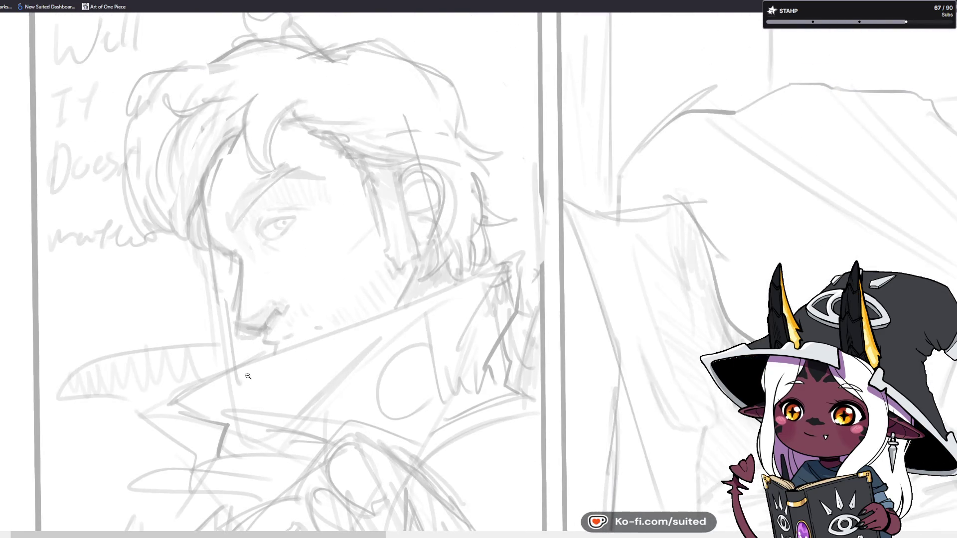
drag(287, 534, 815, 535)
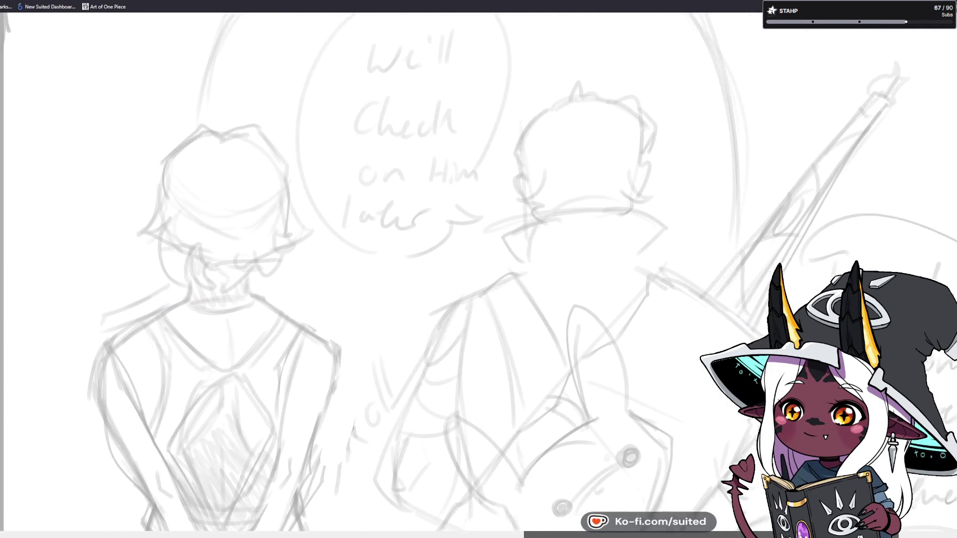
scroll(479, 269, down, 3)
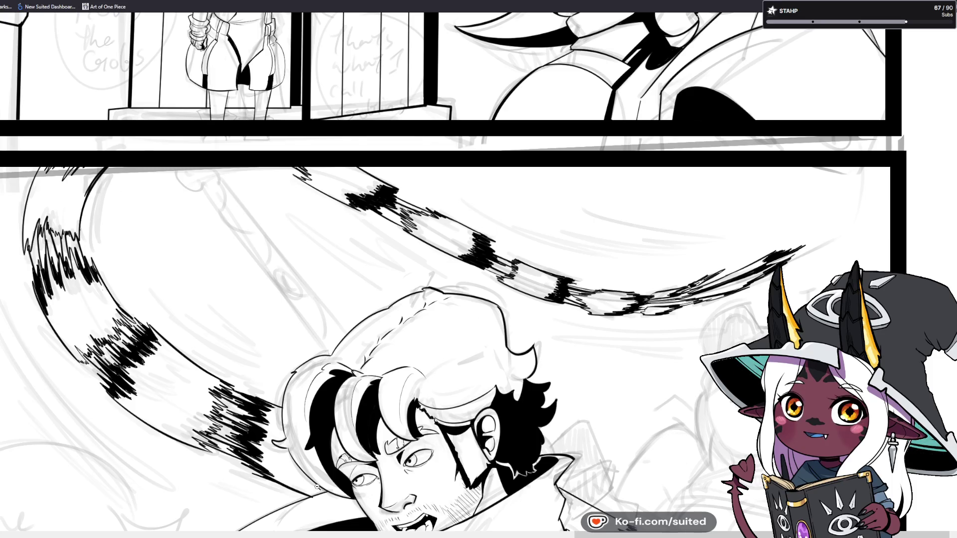
Fit the full eight-panel comic page in the image viewer window.
key(ctrl+0)
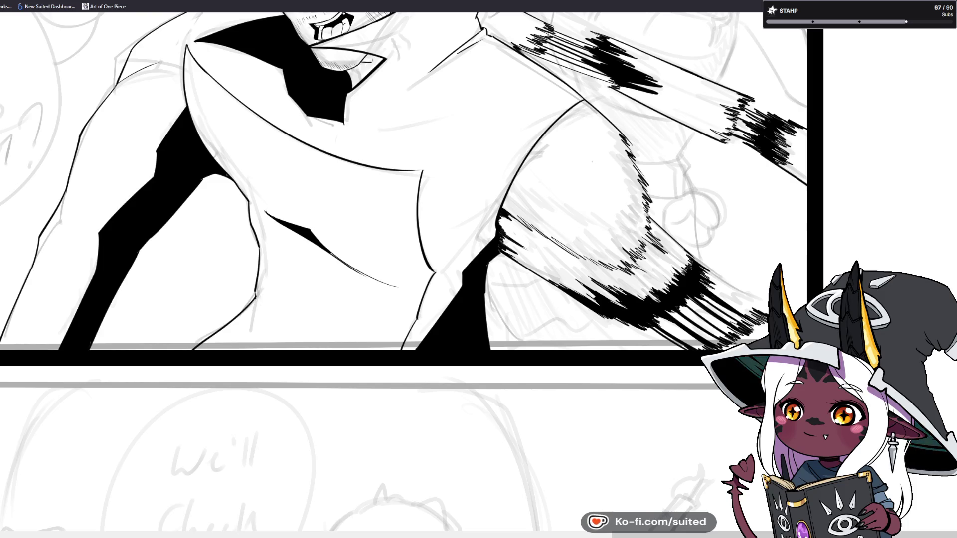
key(ctrl+0)
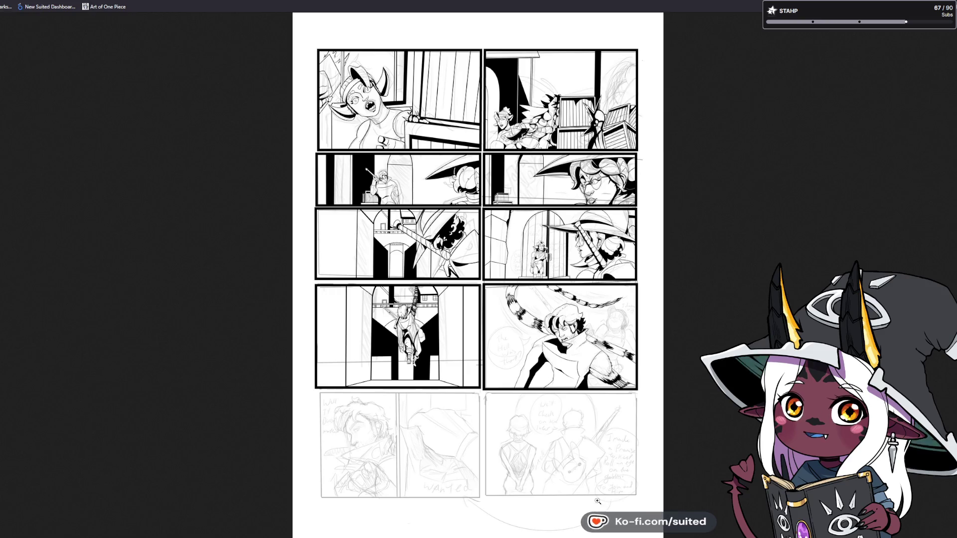
Zoom onto the pencilled bottom-right panel with its 'I made a promise' bubble.
key(ctrl+1)
scroll(449, 314, up, 2)
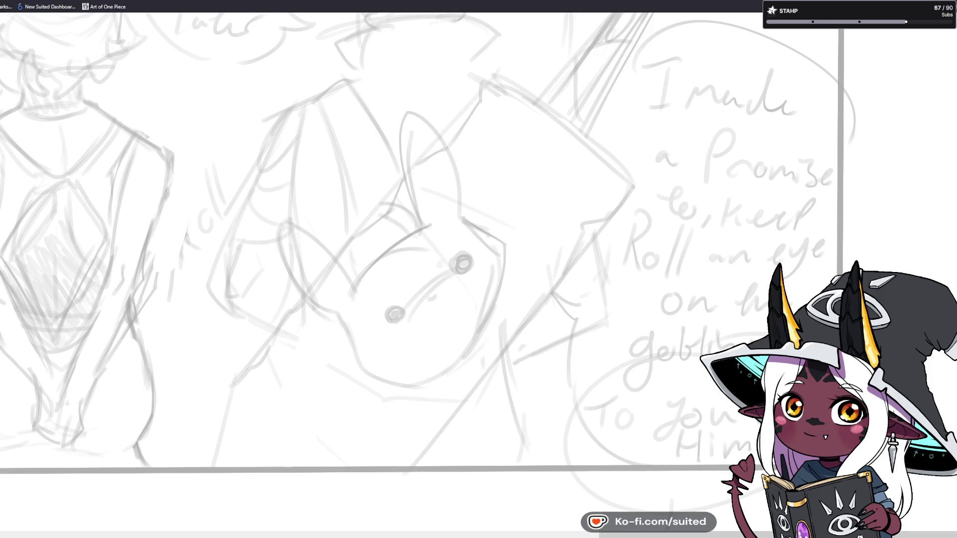
Zoom back out toward the full comic page view.
key(ctrl+0)
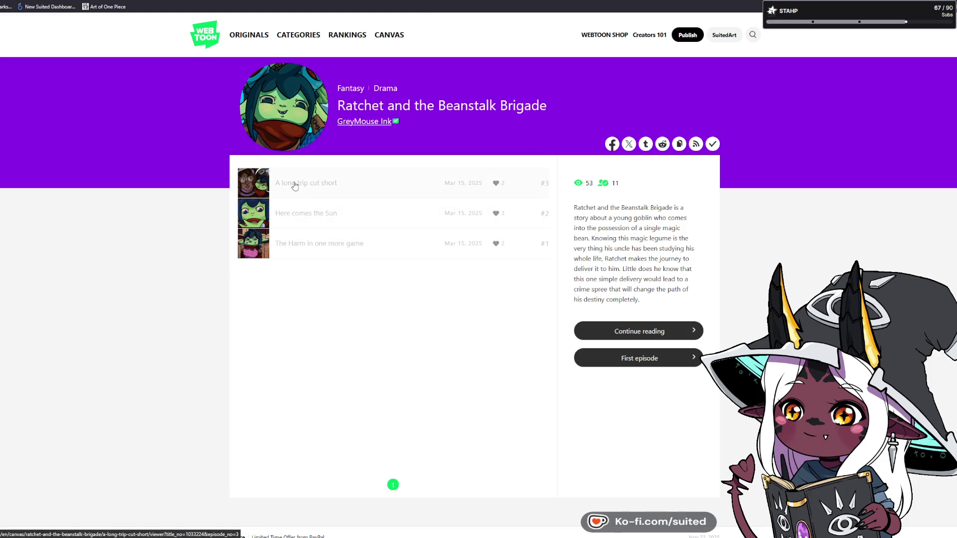
Open episode 3, 'A long trip cut short', from the Ratchet and the Beanstalk Brigade series page.
click(295, 186)
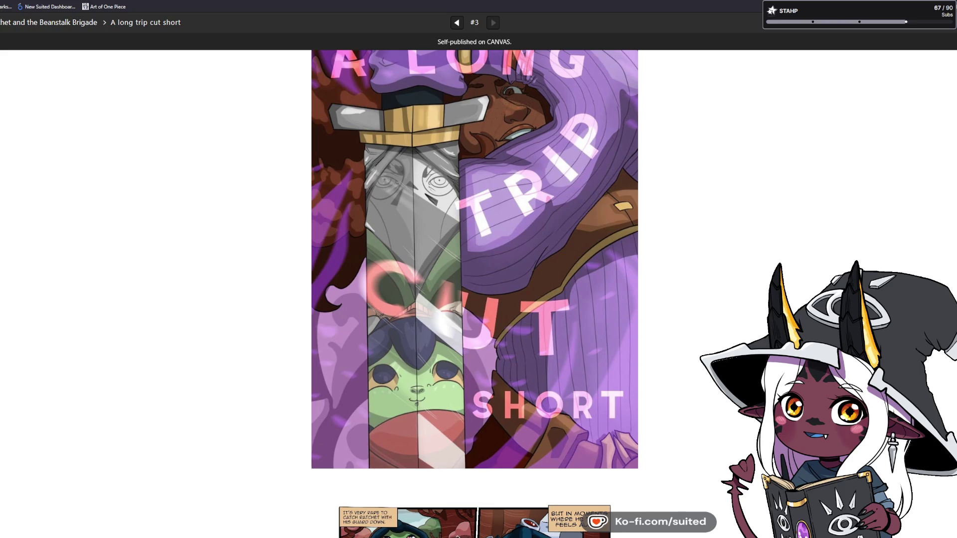
scroll(773, 232, down, 2)
scroll(772, 232, down, 3)
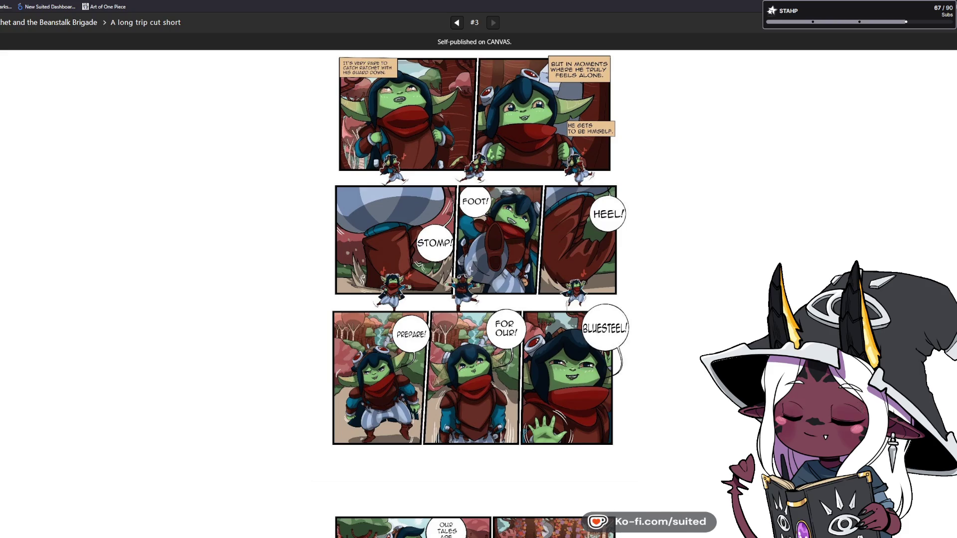
scroll(473, 299, up, 1)
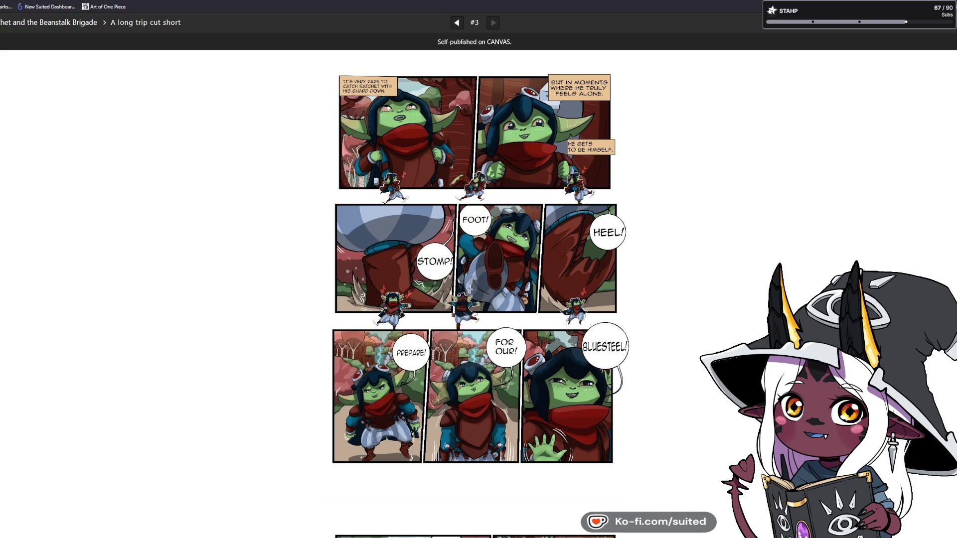
scroll(476, 299, down, 5)
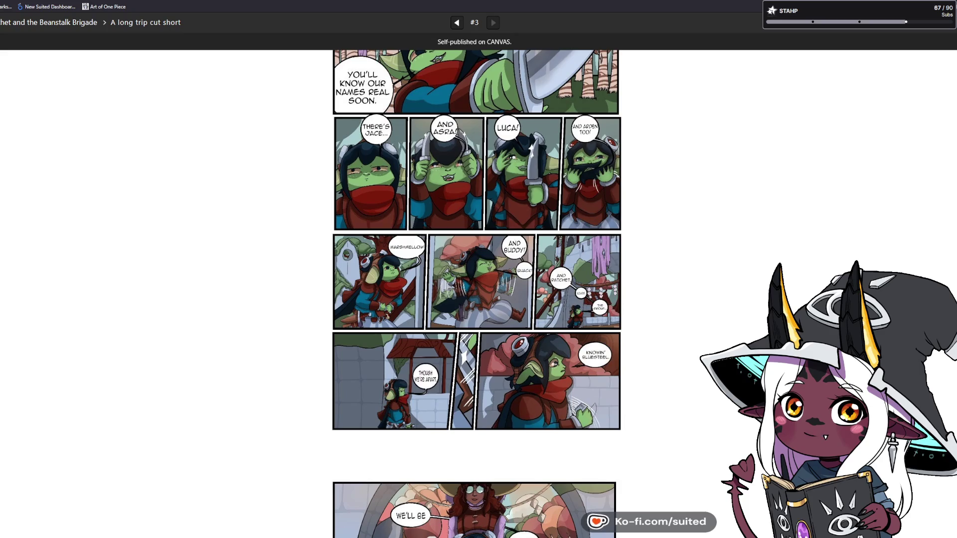
scroll(709, 390, down, 2)
scroll(709, 391, down, 2)
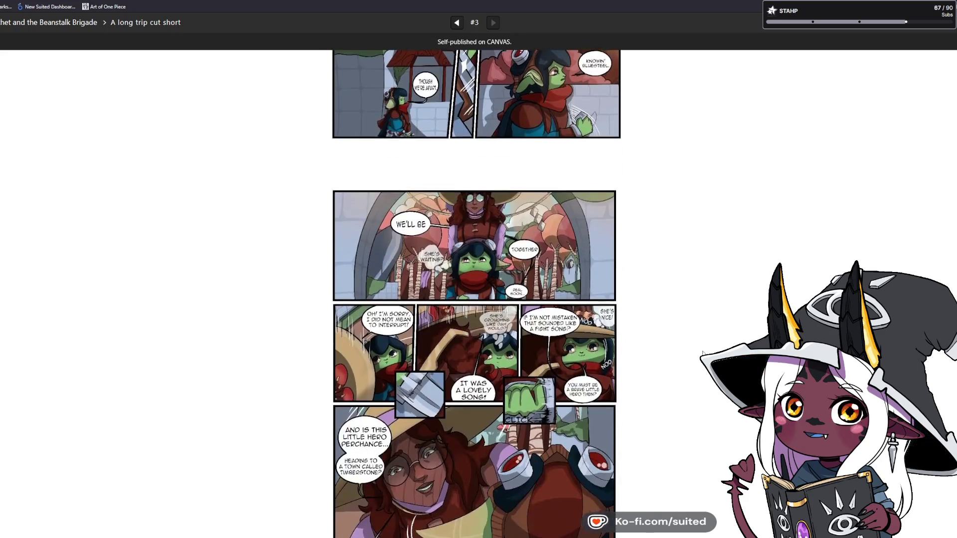
scroll(709, 391, up, 1)
scroll(708, 390, down, 1)
scroll(709, 390, down, 1)
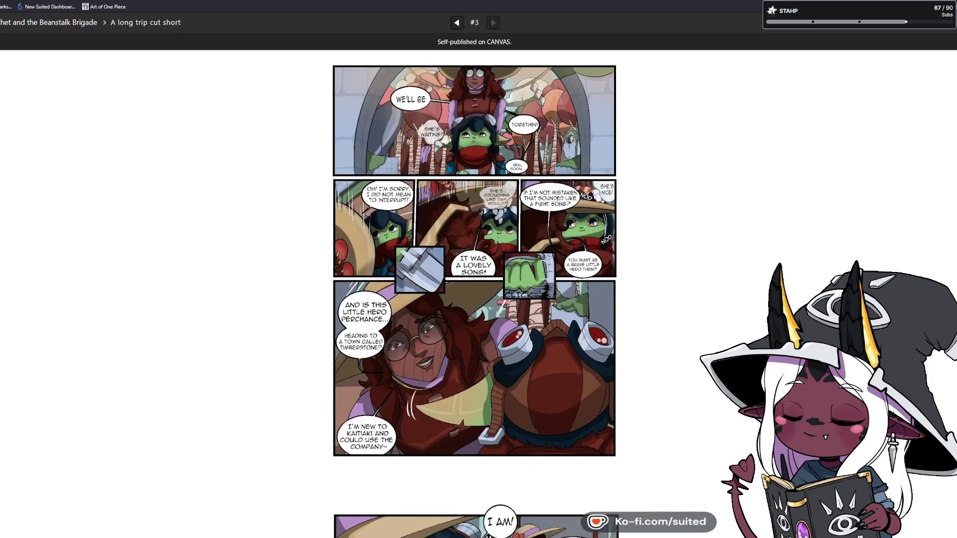
scroll(475, 299, down, 5)
scroll(474, 300, down, 5)
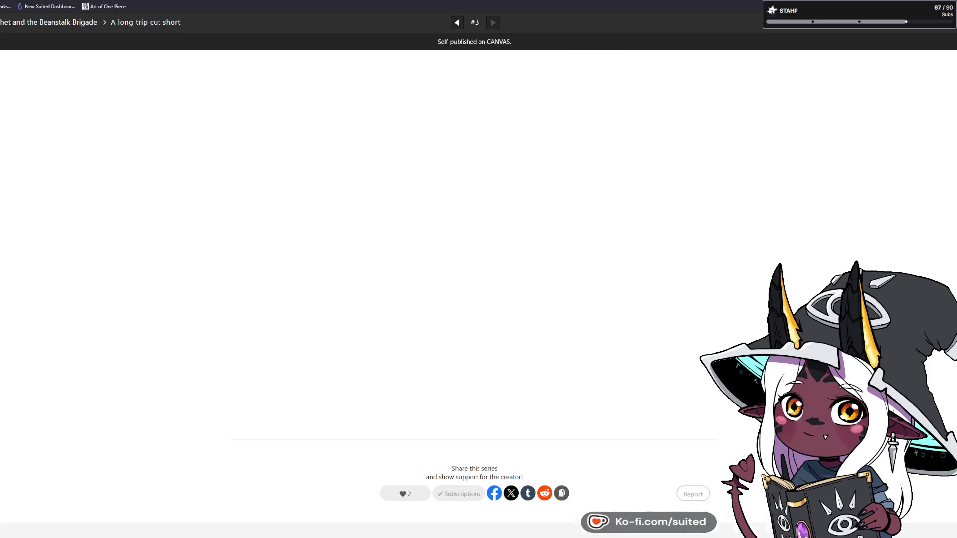
scroll(466, 448, down, 2)
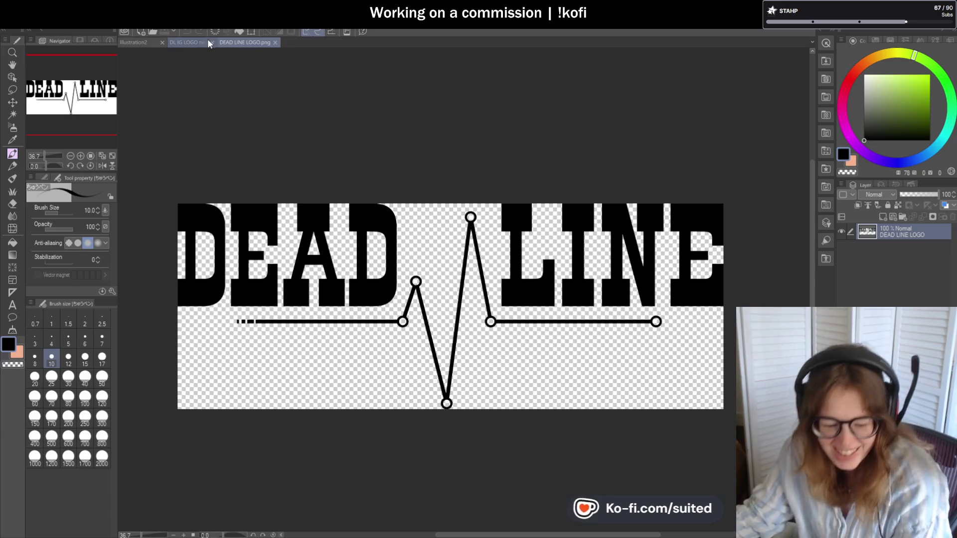
Close DEAD LINE LOGO.png to reveal the cyan neon DL IG LOGO canvas.
click(275, 43)
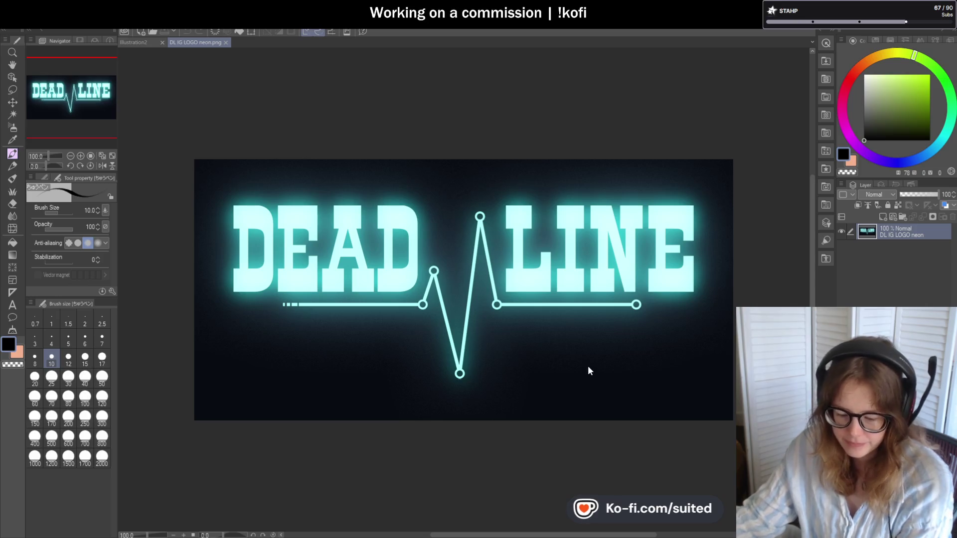
scroll(426, 424, up, 2)
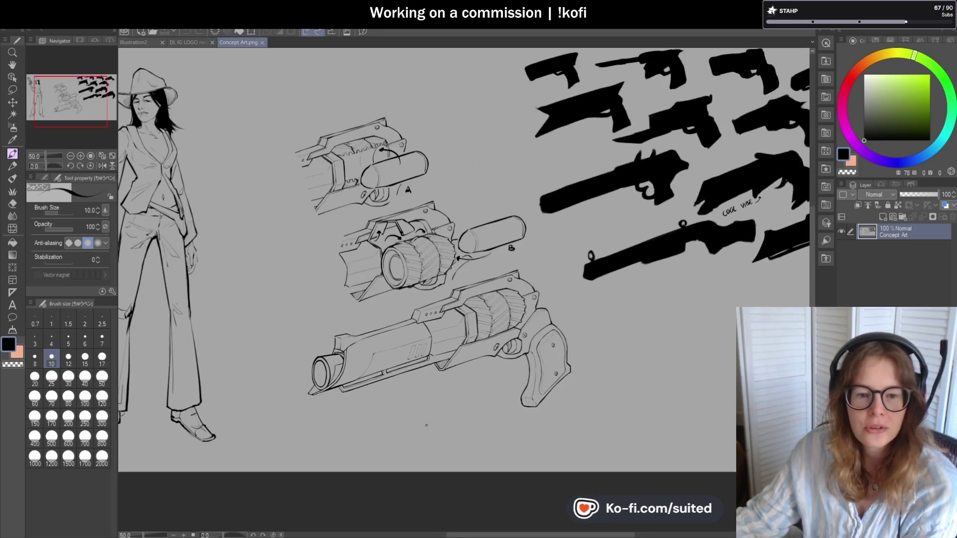
scroll(427, 426, up, 1)
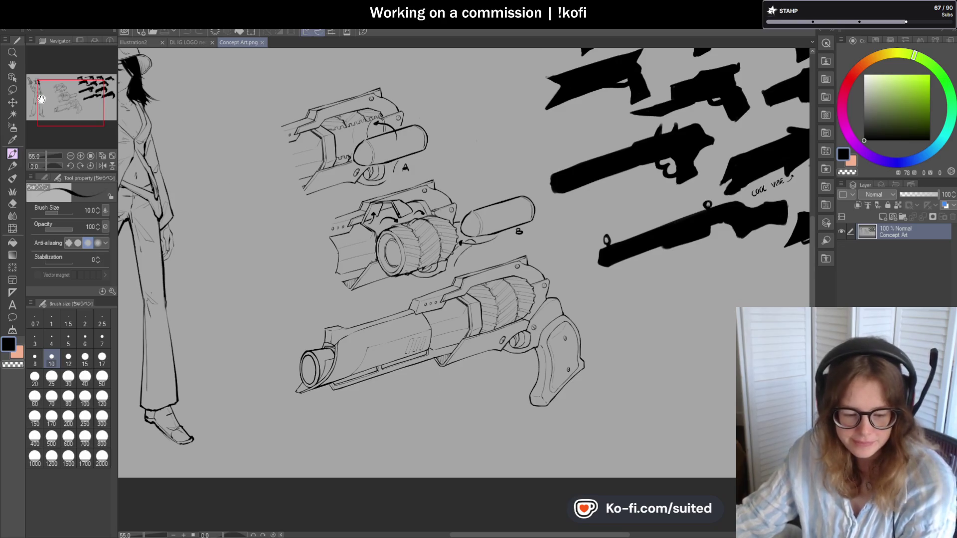
Pan Concept Art.png across the standing figure and gun sketches, then return to the neon logo.
click(12, 66)
drag(187, 182, 376, 240)
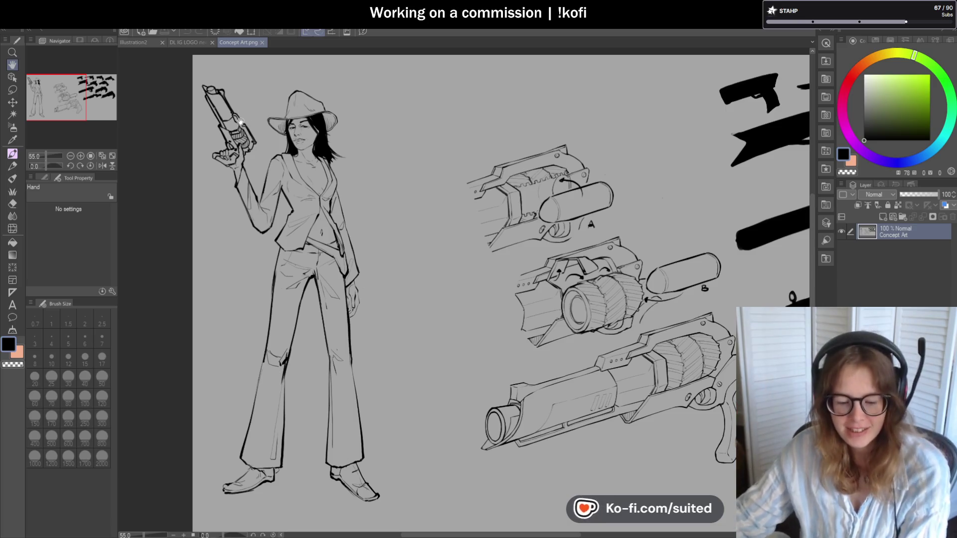
drag(569, 394, 479, 337)
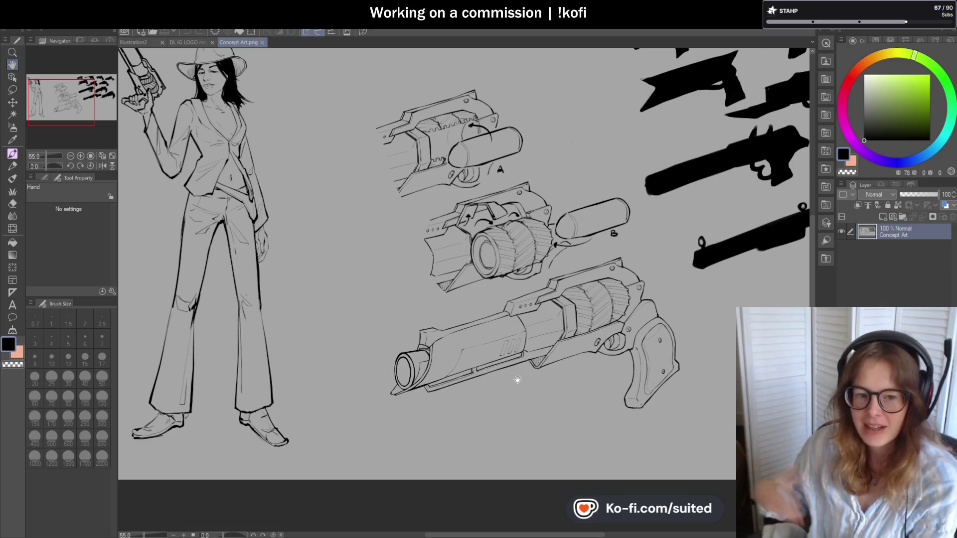
click(179, 45)
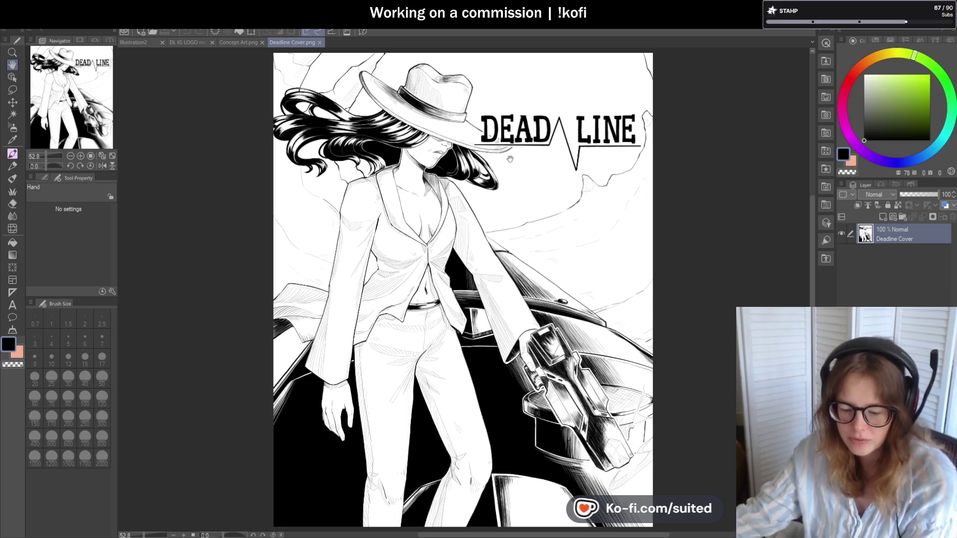
scroll(509, 159, up, 2)
scroll(493, 172, up, 2)
scroll(449, 195, up, 2)
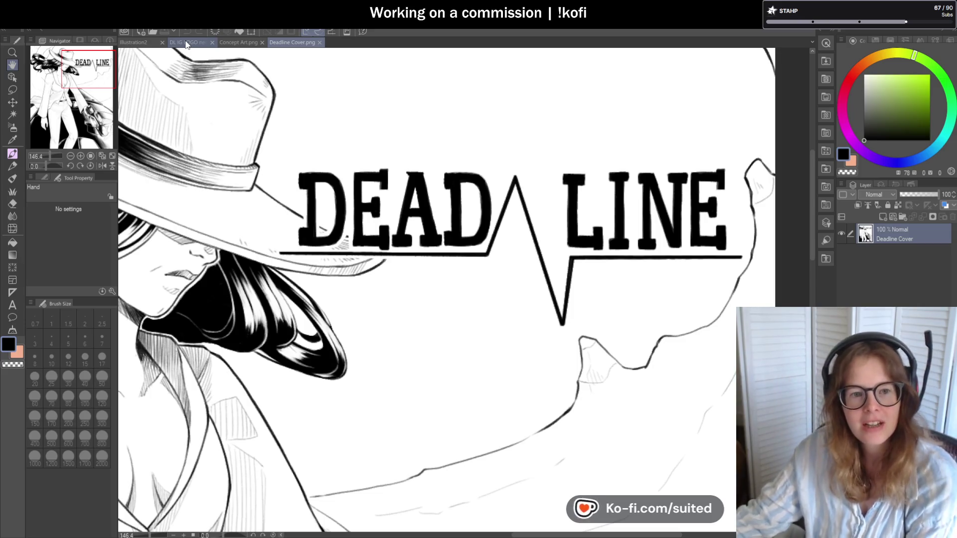
click(186, 43)
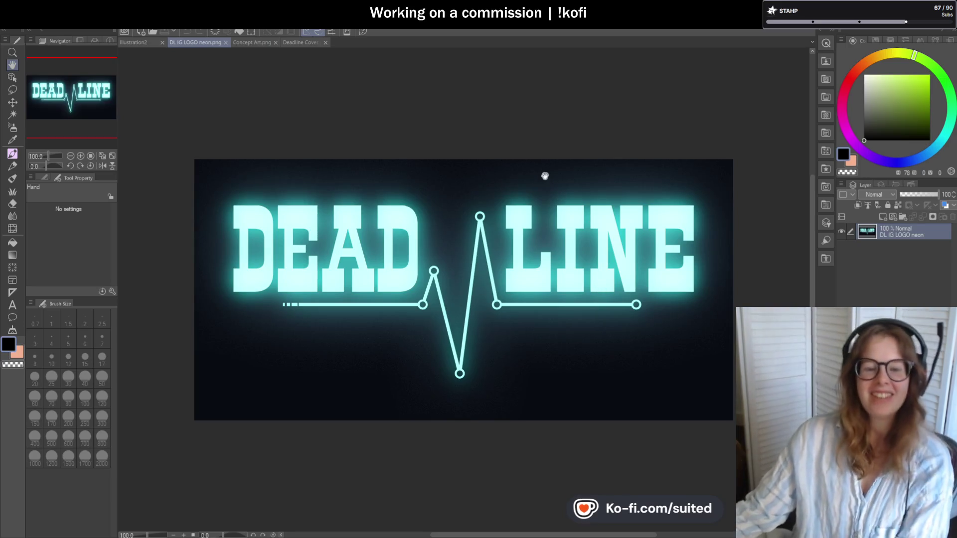
click(303, 43)
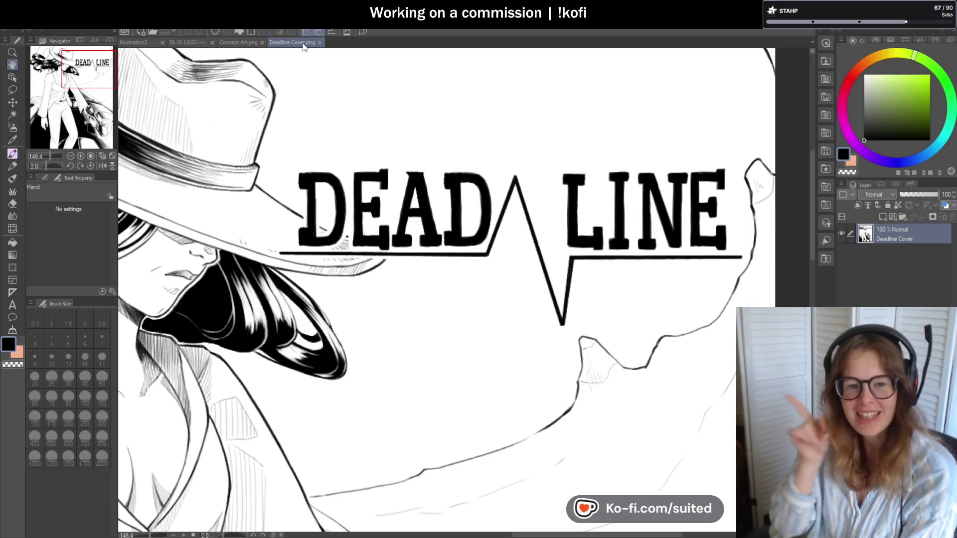